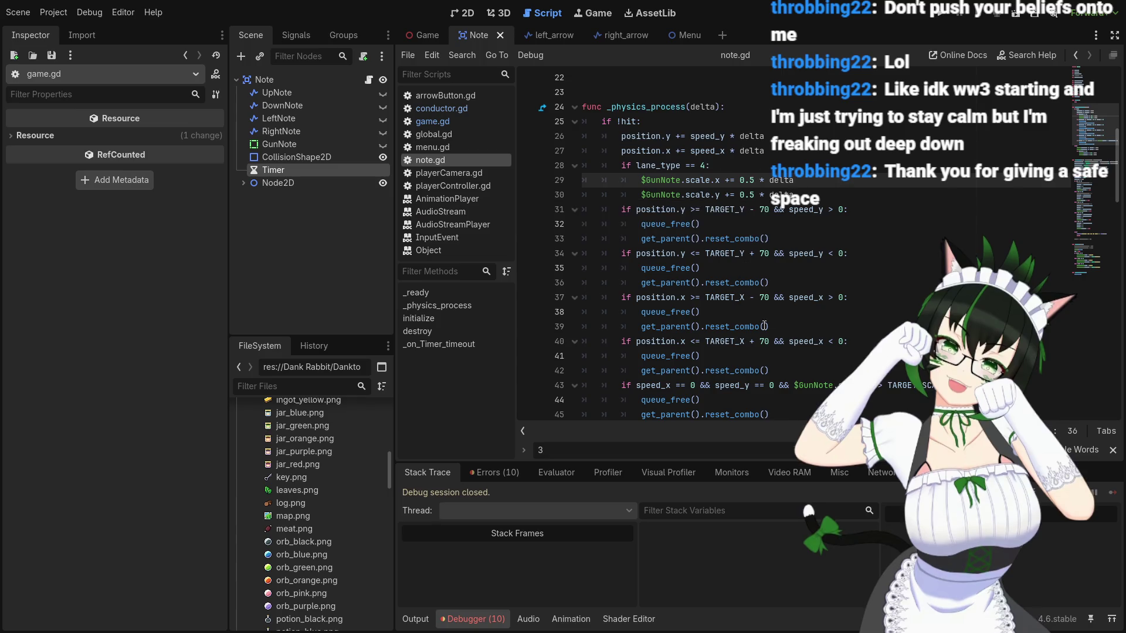
Step: Change the first branch's scale rate in note.gd from 0.5 to 0.54
scroll(756, 276, "down", 7)
scroll(785, 301, "up", 3)
scroll(786, 301, "up", 8)
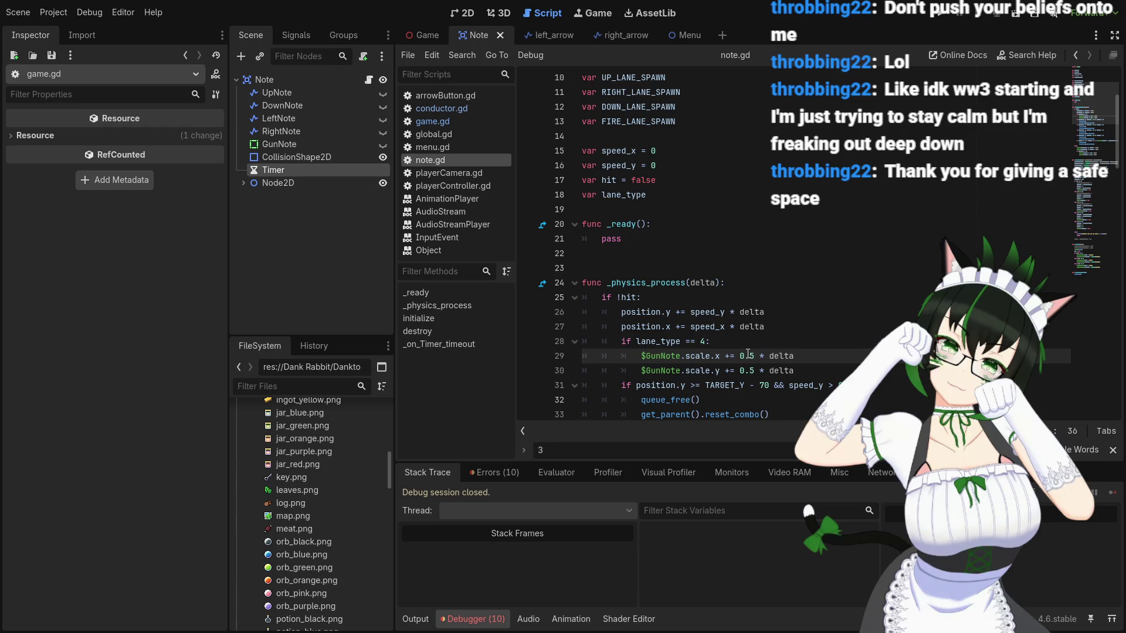
type("4")
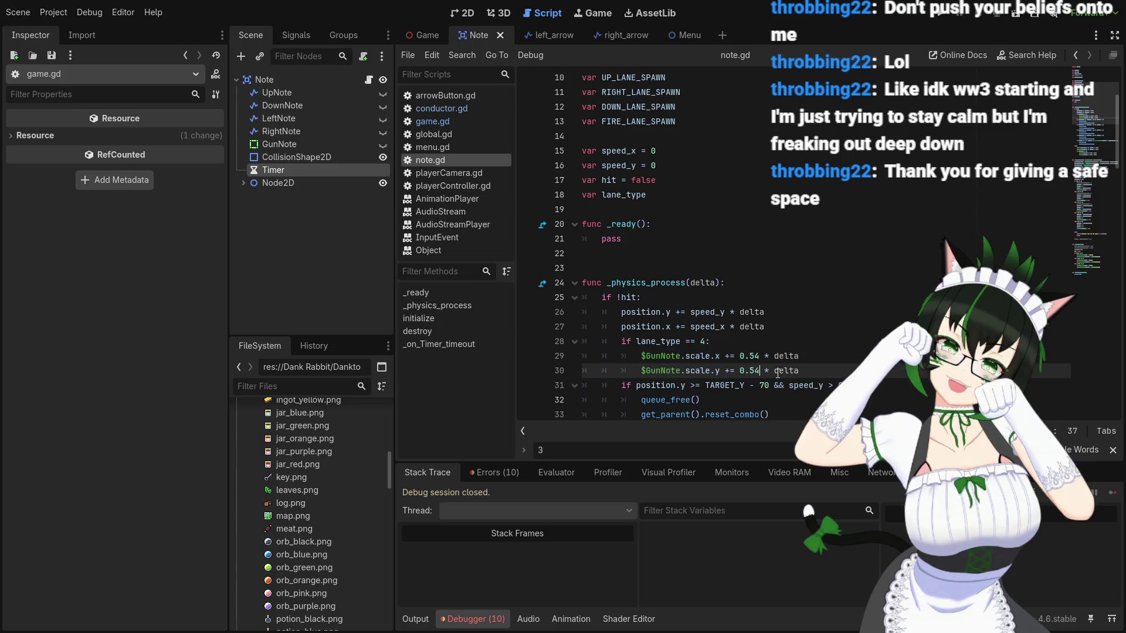
Step: Set lines 50–51 to 0.54 * delta as well, then save and run the game
scroll(816, 373, "down", 5)
scroll(738, 315, "down", 3)
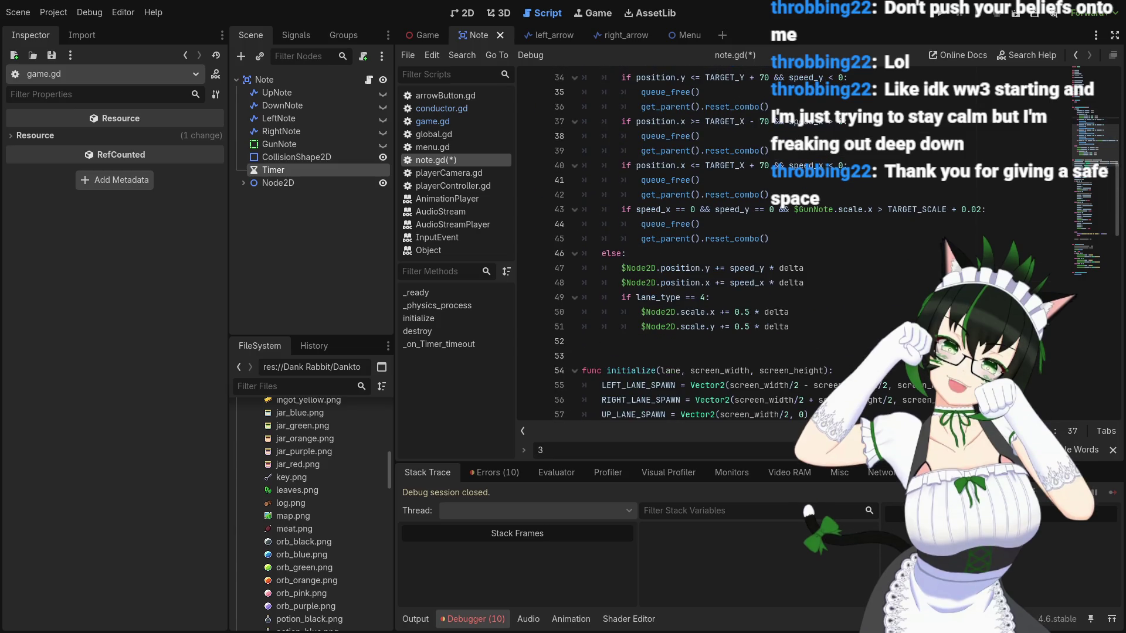
left_click(749, 311)
type("4")
left_click(749, 327)
type("4")
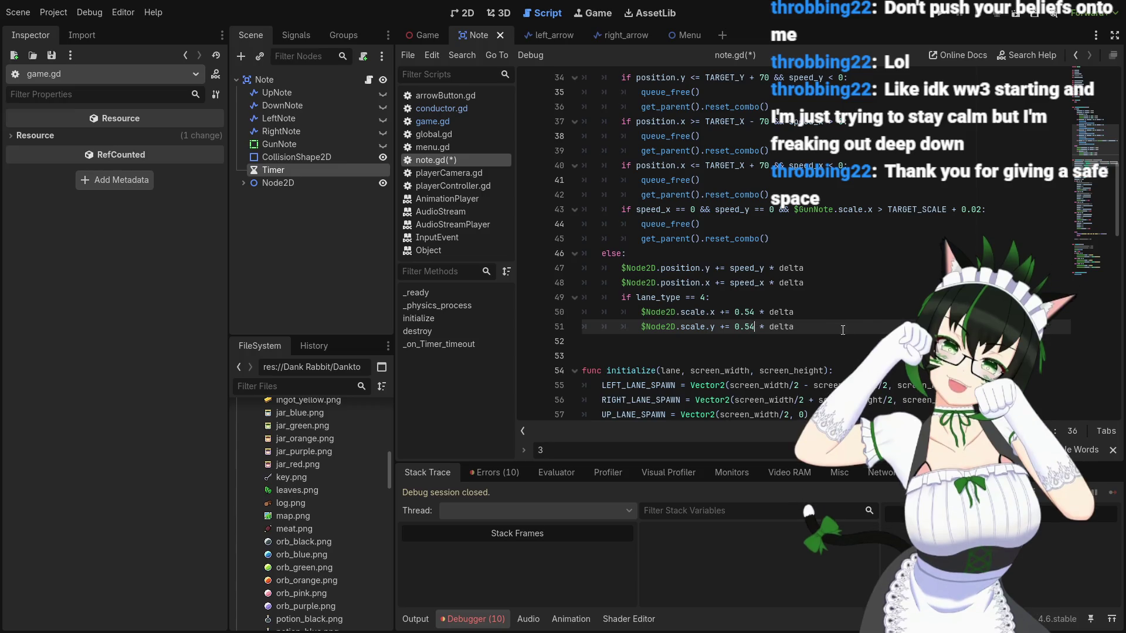
scroll(861, 326, "up", 1)
scroll(861, 327, "up", 3)
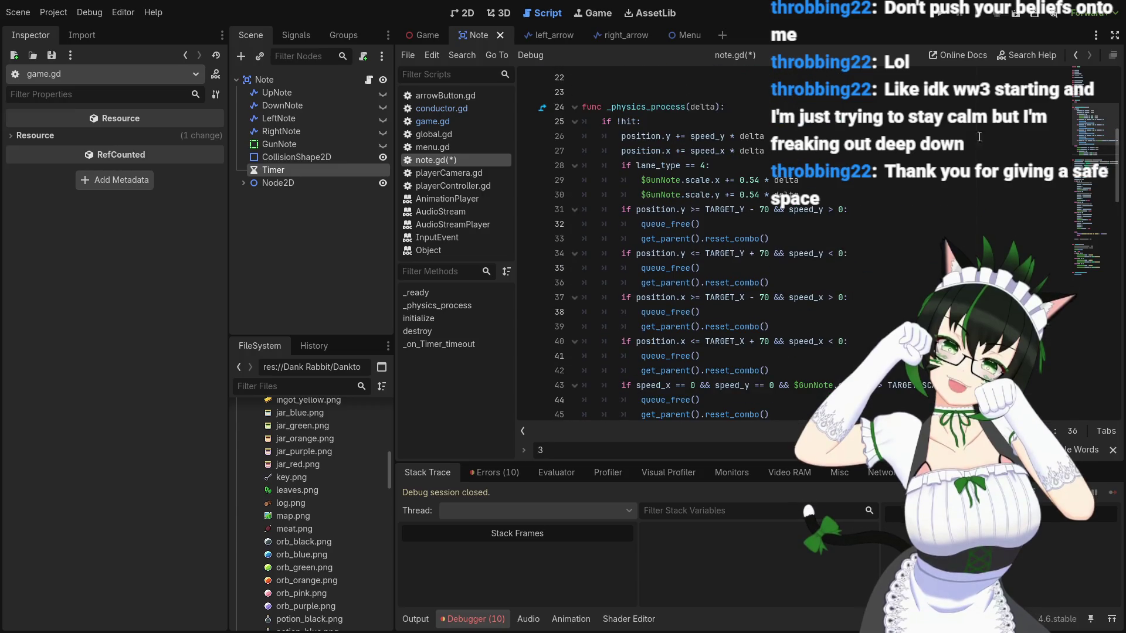
left_click(940, 13)
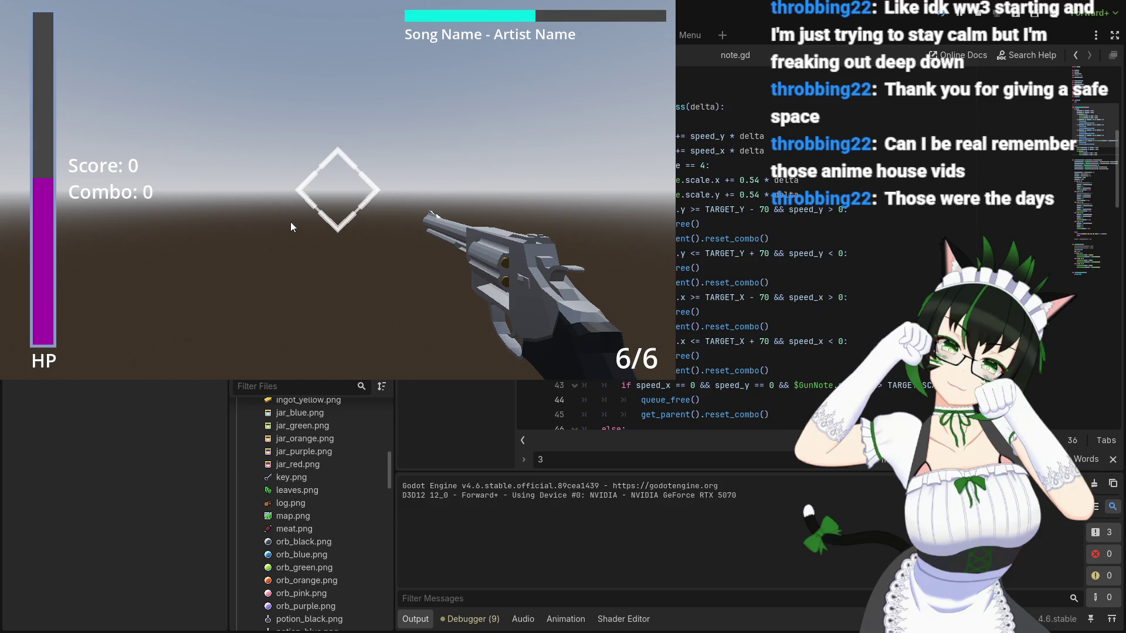
Step: End the playtest of the note scaling changes with F8
key("F8")
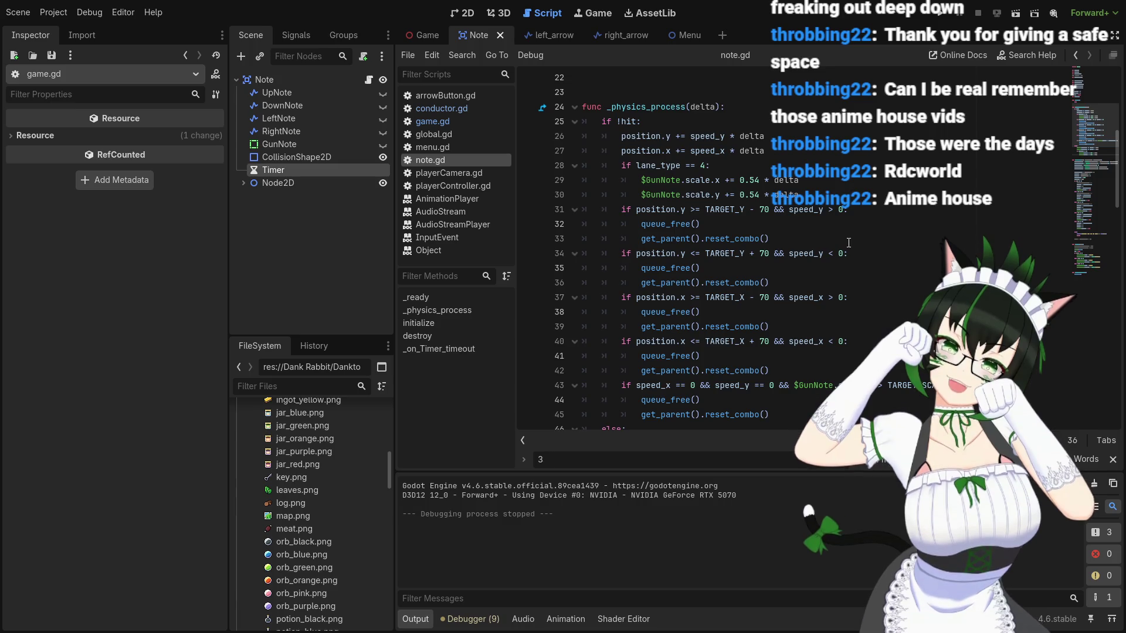
Step: Open game.gd and scroll to the _spawn_notes function
left_click(442, 124)
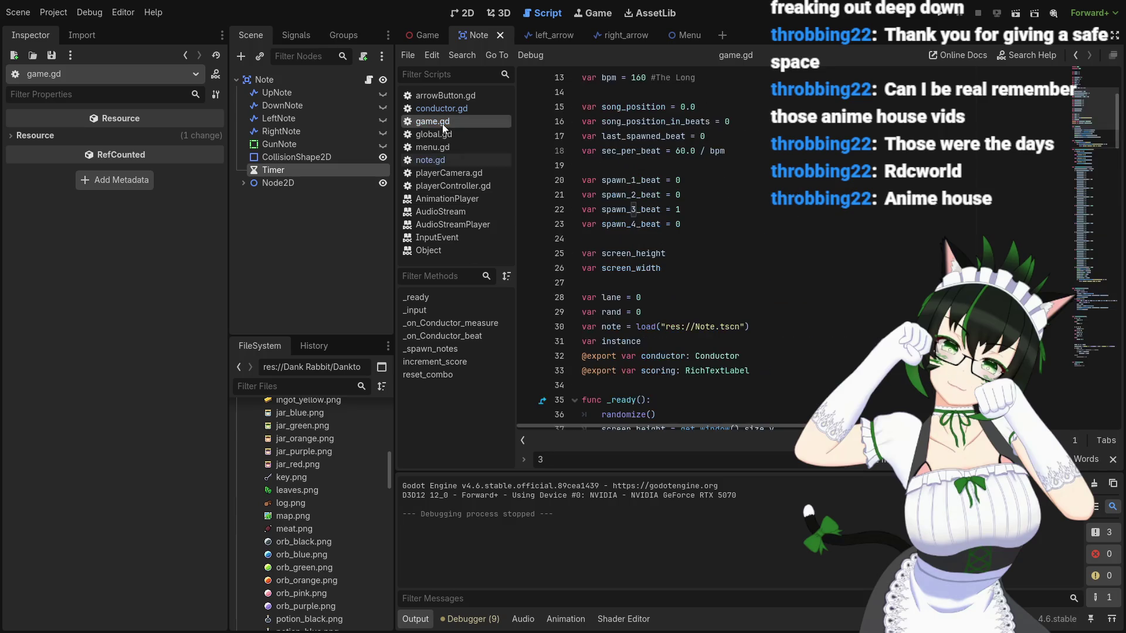
scroll(672, 308, "down", 5)
scroll(662, 296, "up", 3)
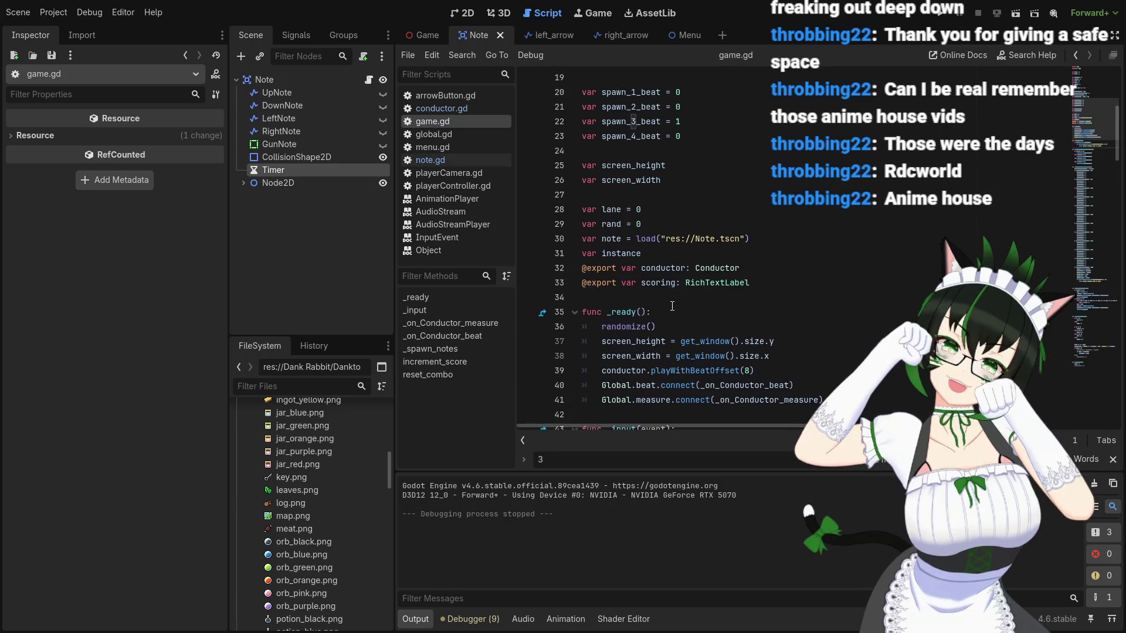
scroll(645, 272, "up", 2)
scroll(646, 272, "down", 20)
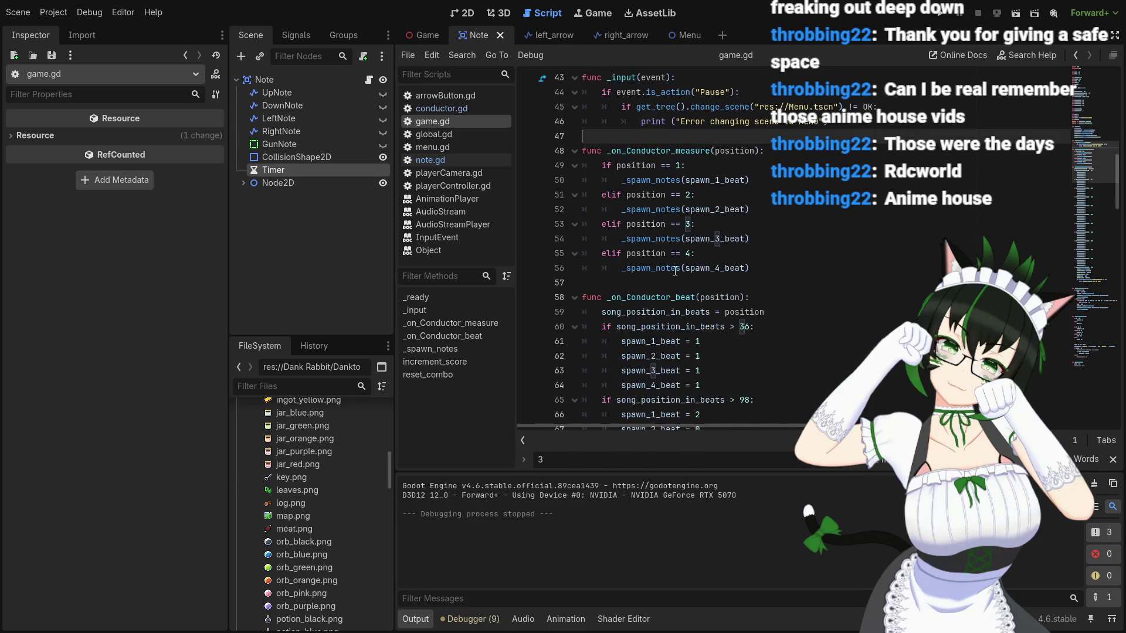
scroll(677, 270, "down", 17)
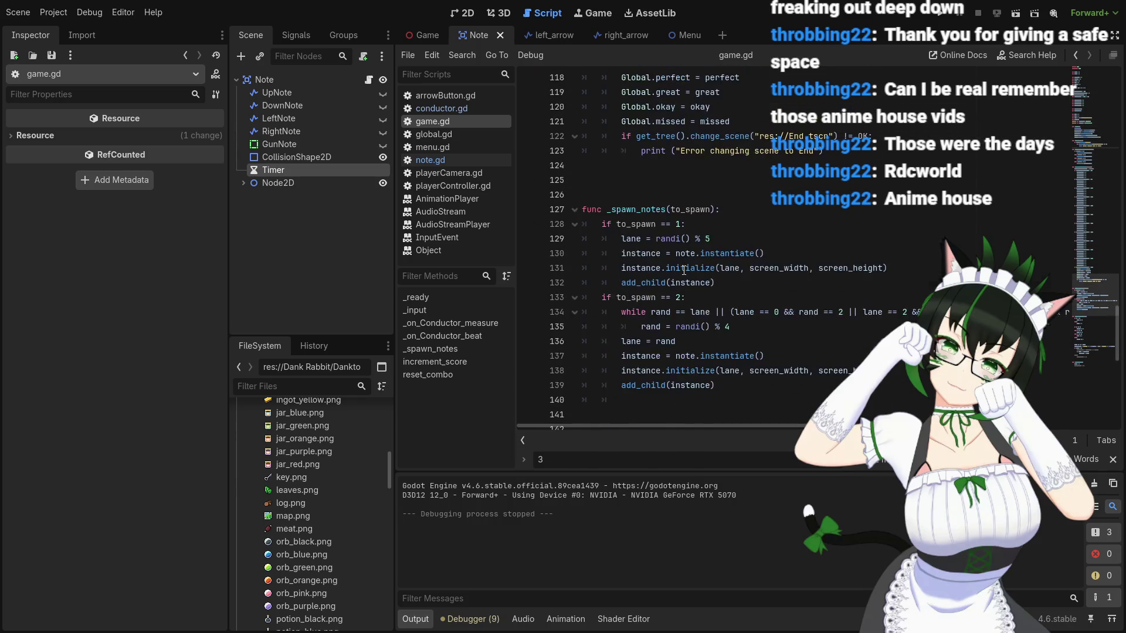
scroll(727, 276, "up", 2)
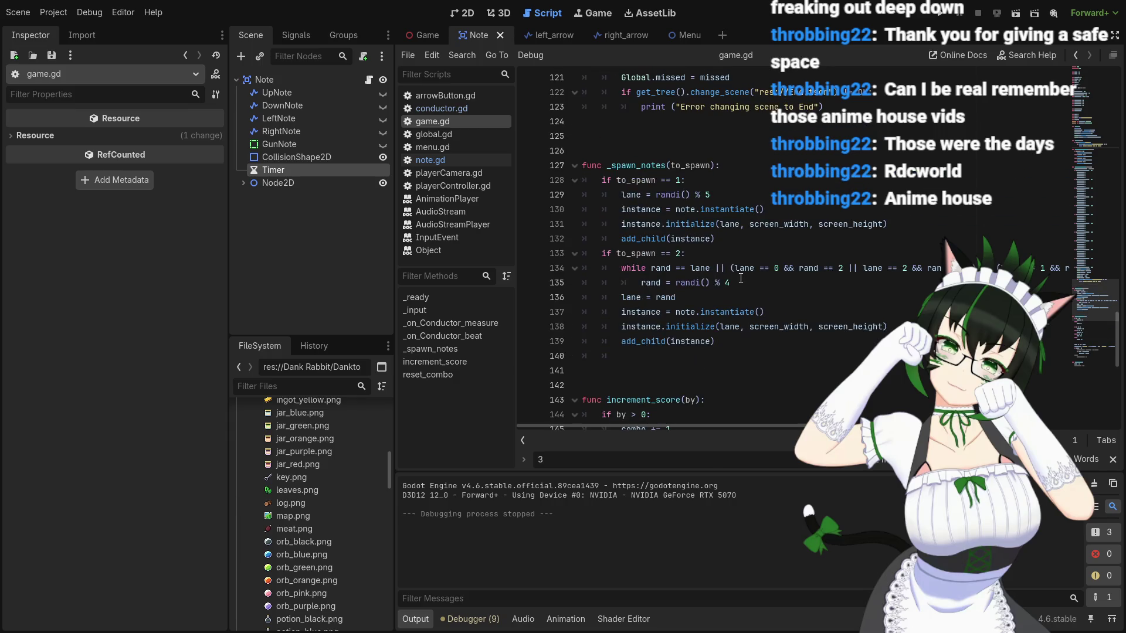
Step: Select the lane-rerolling while loop on lines 134–135
mouse_move(721, 326)
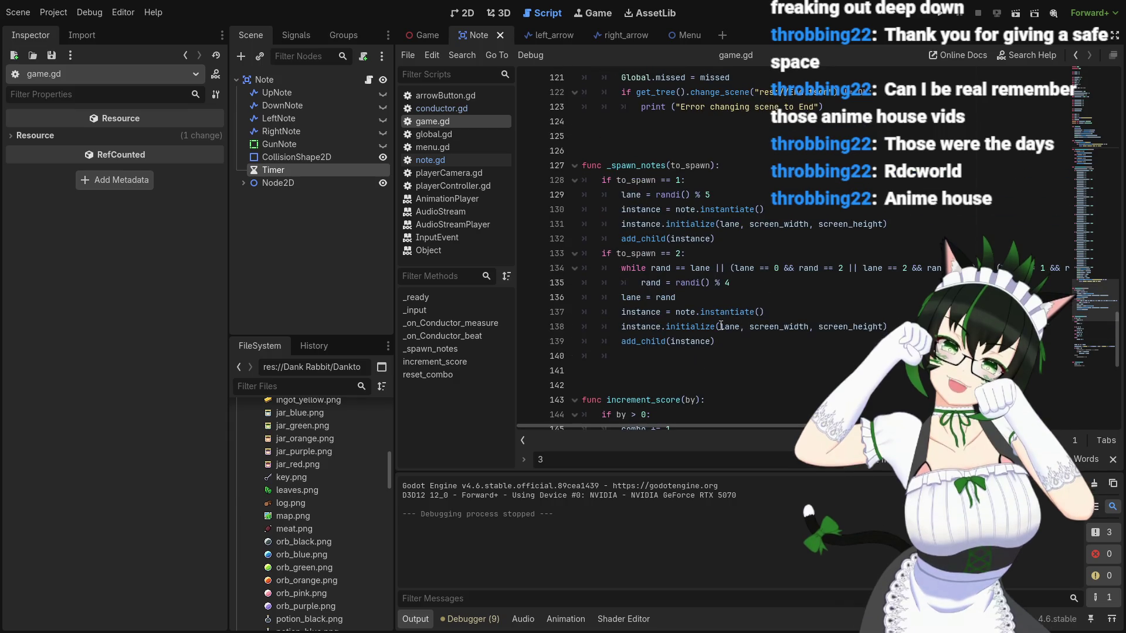
left_click(620, 269)
mouse_move(660, 268)
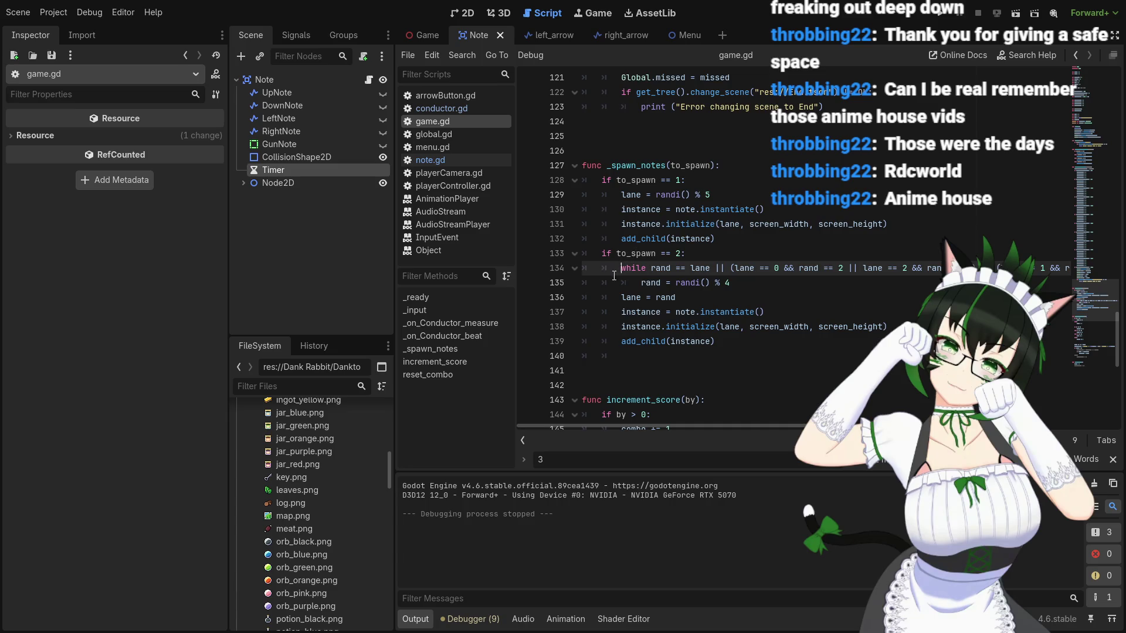
left_click_drag(621, 270, 731, 279)
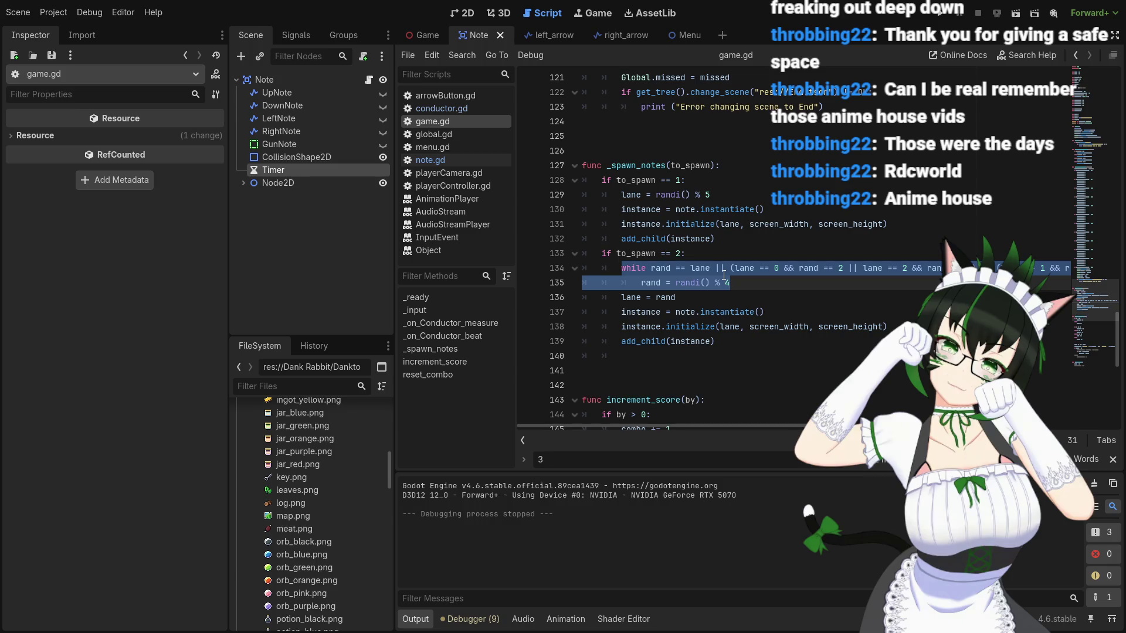
Step: Comment out the reroll loop, pass lane 4 on lines 131 and 138, then save and run
key("ctrl")
key("ctrl+k")
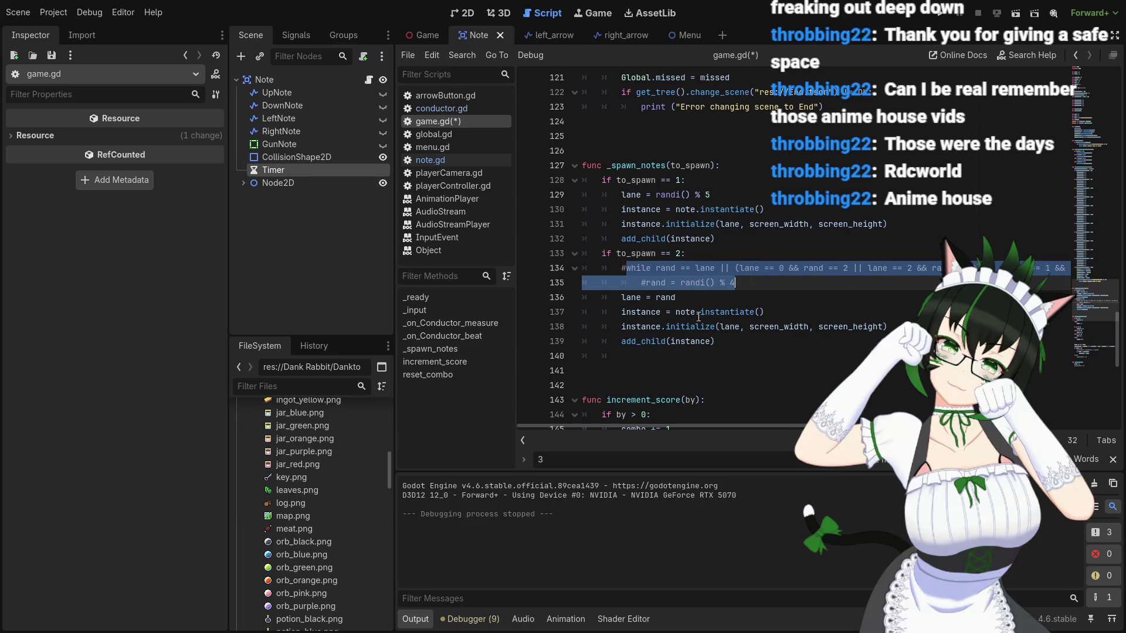
double_click(723, 326)
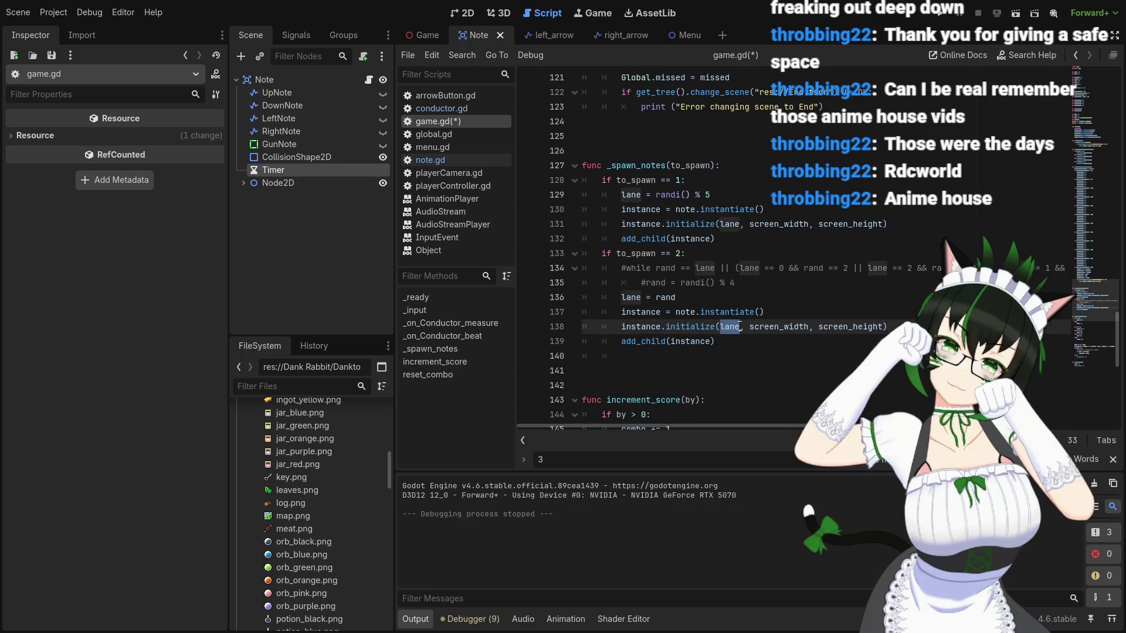
type("4")
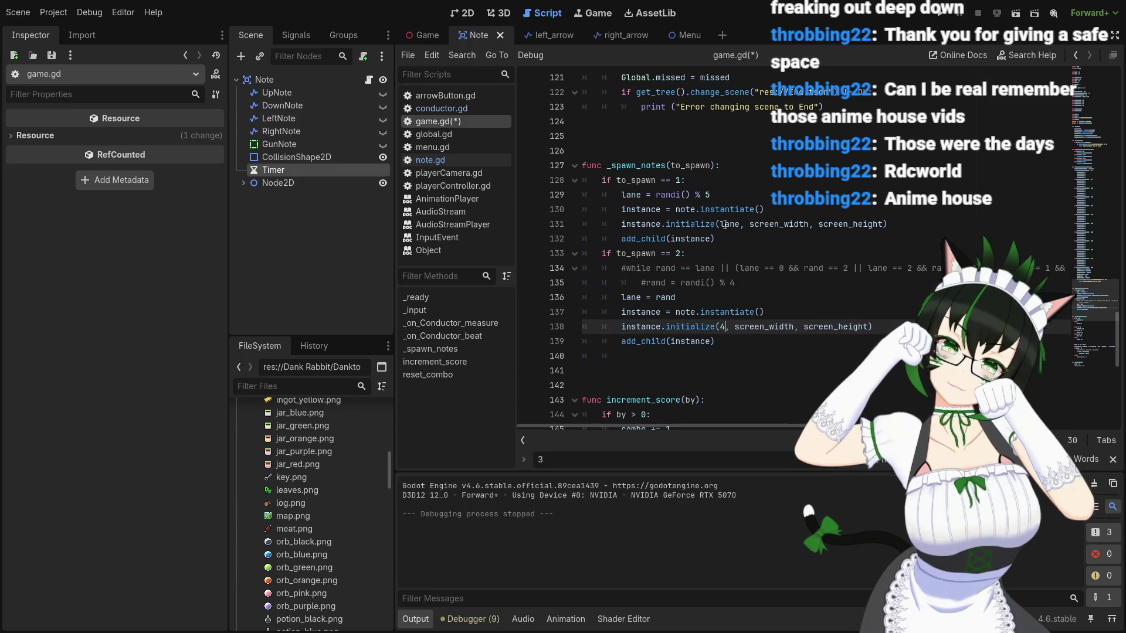
double_click(730, 224)
type("4")
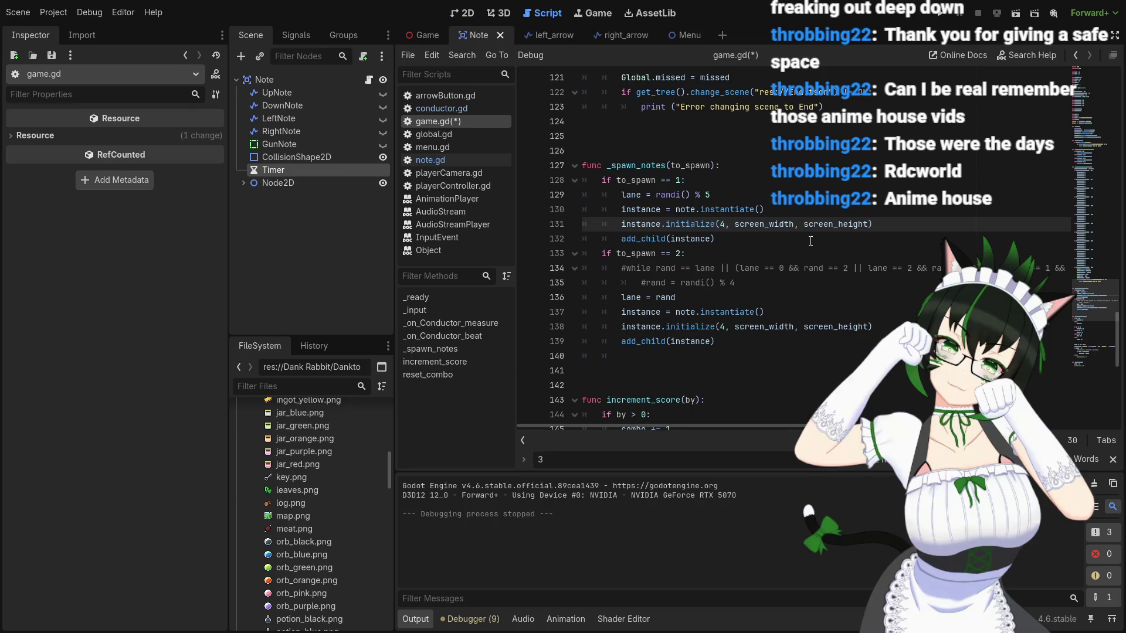
key("ctrl+s")
left_click(941, 16)
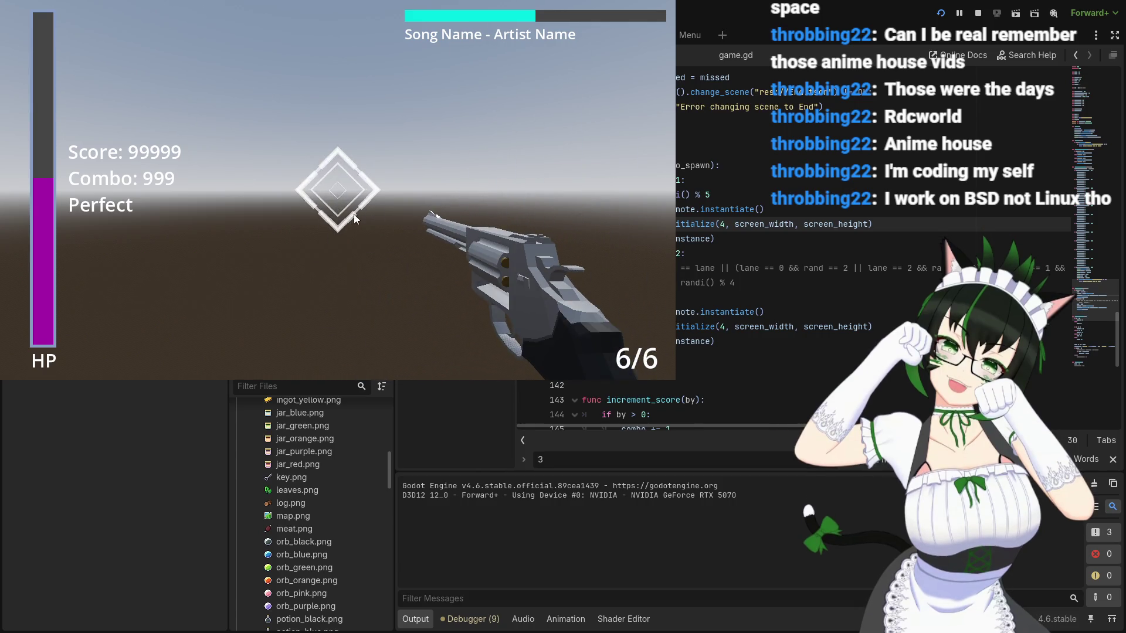
Step: Pause the running game to trigger the change_scene error at line 45, then stop the session
key("Escape")
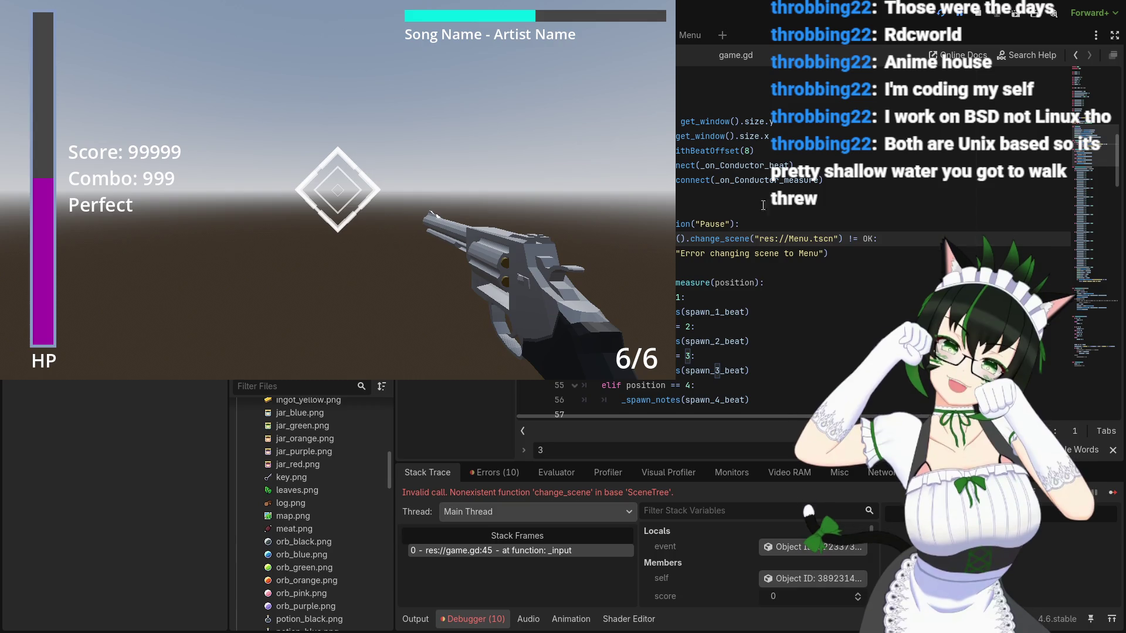
left_click(976, 13)
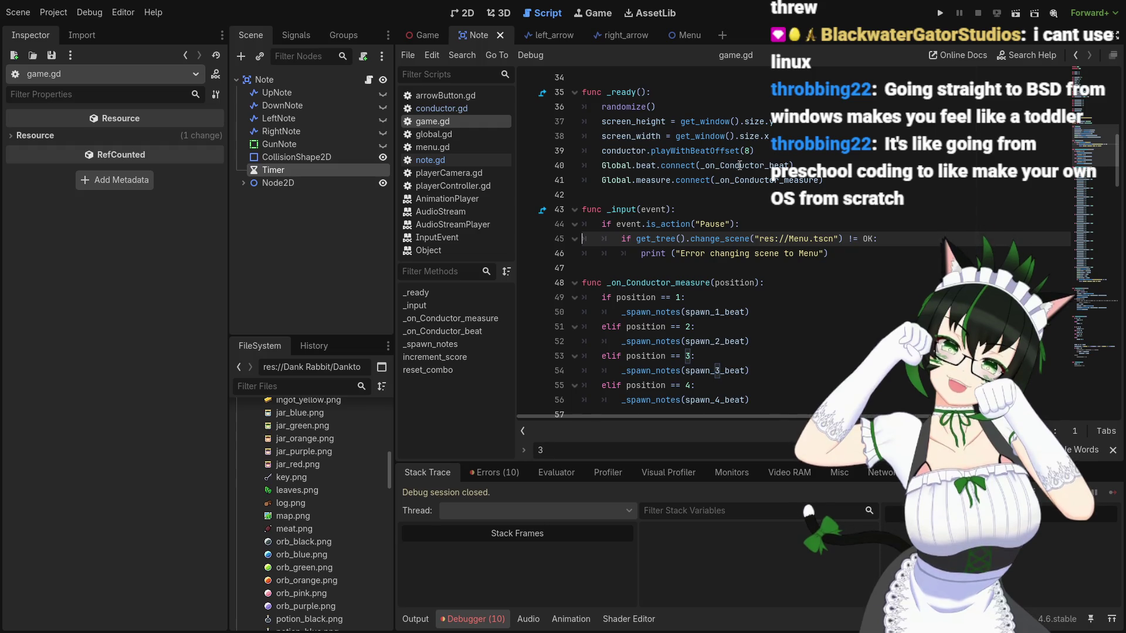
mouse_move(740, 166)
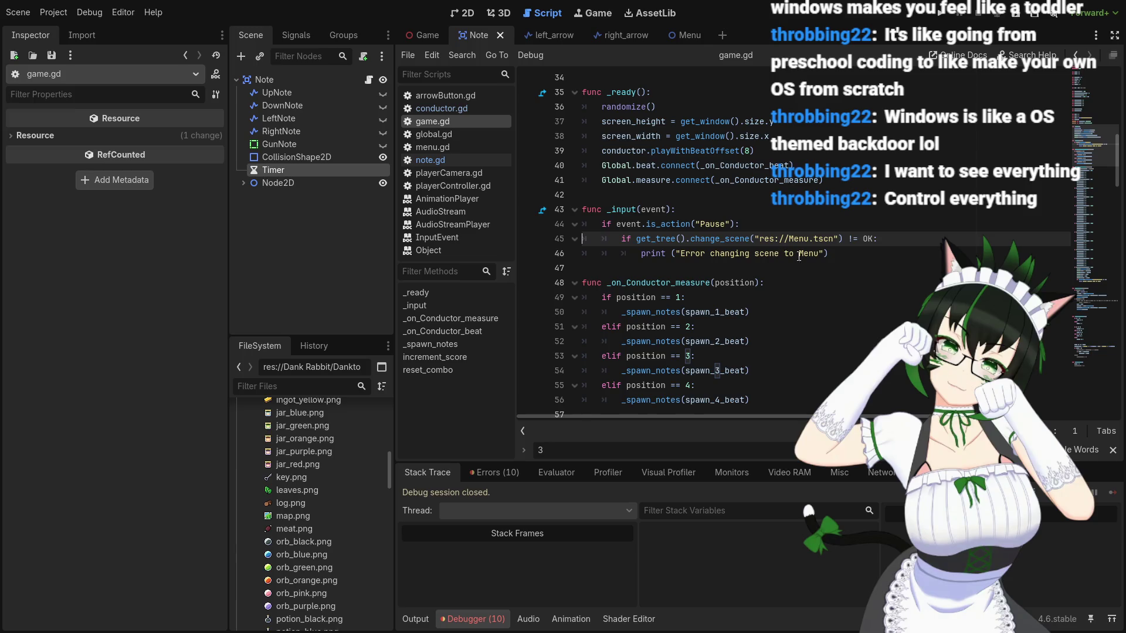
left_click(835, 256)
Step: Scroll through the song_position_in_beats spawn table down to func _spawn_notes
scroll(835, 255, "down", 2)
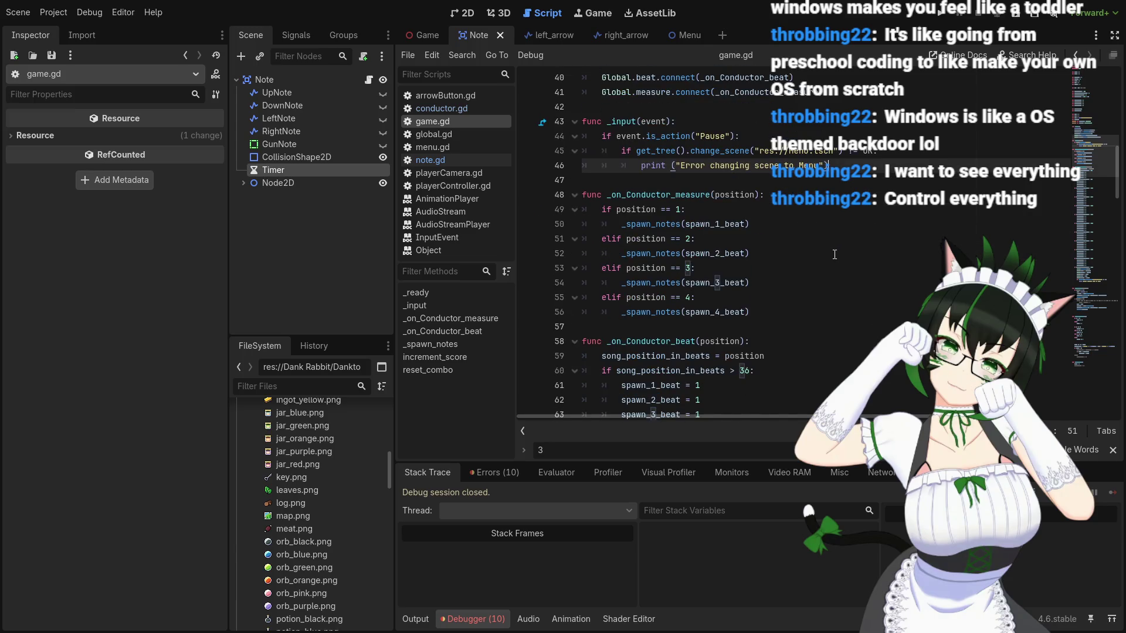
scroll(834, 253, "up", 5)
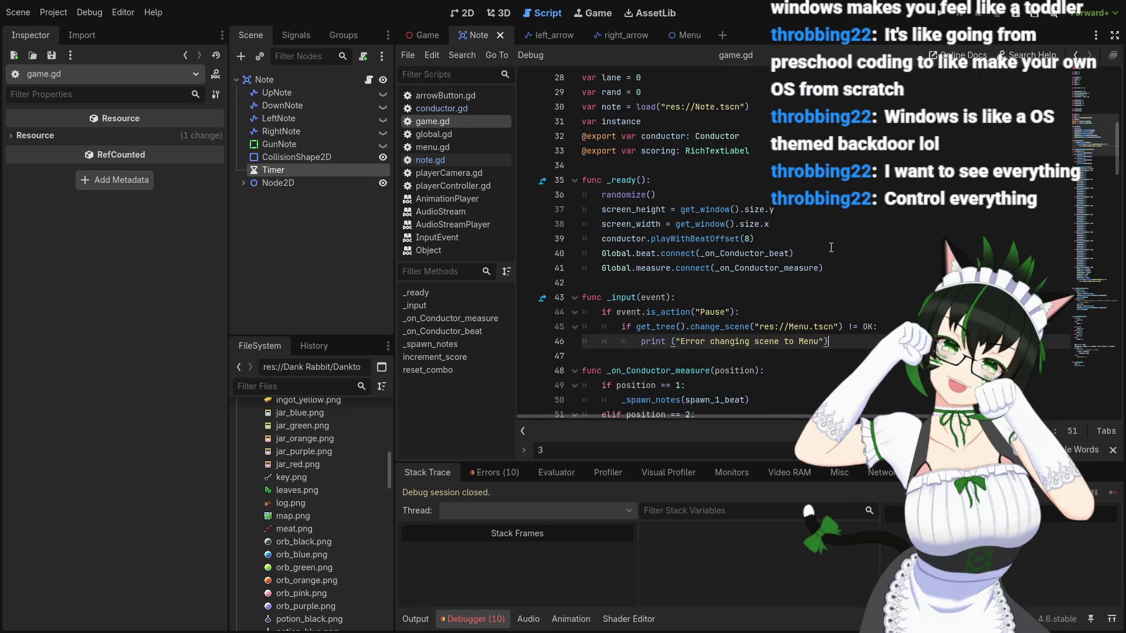
scroll(831, 248, "down", 2)
scroll(830, 247, "down", 3)
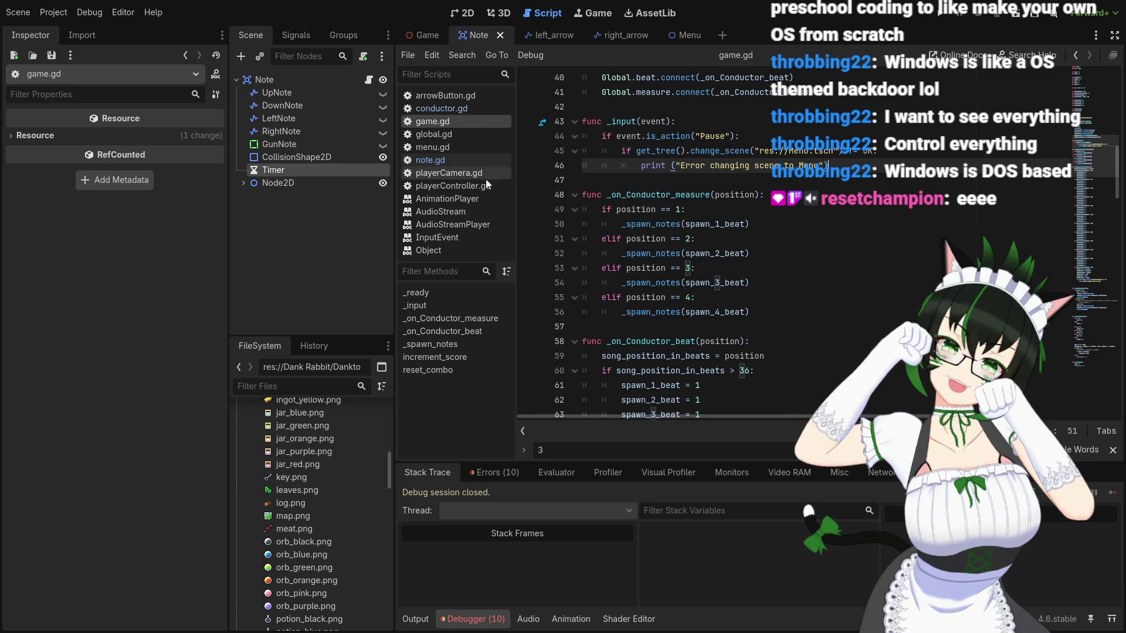
scroll(704, 228, "down", 3)
scroll(704, 228, "down", 20)
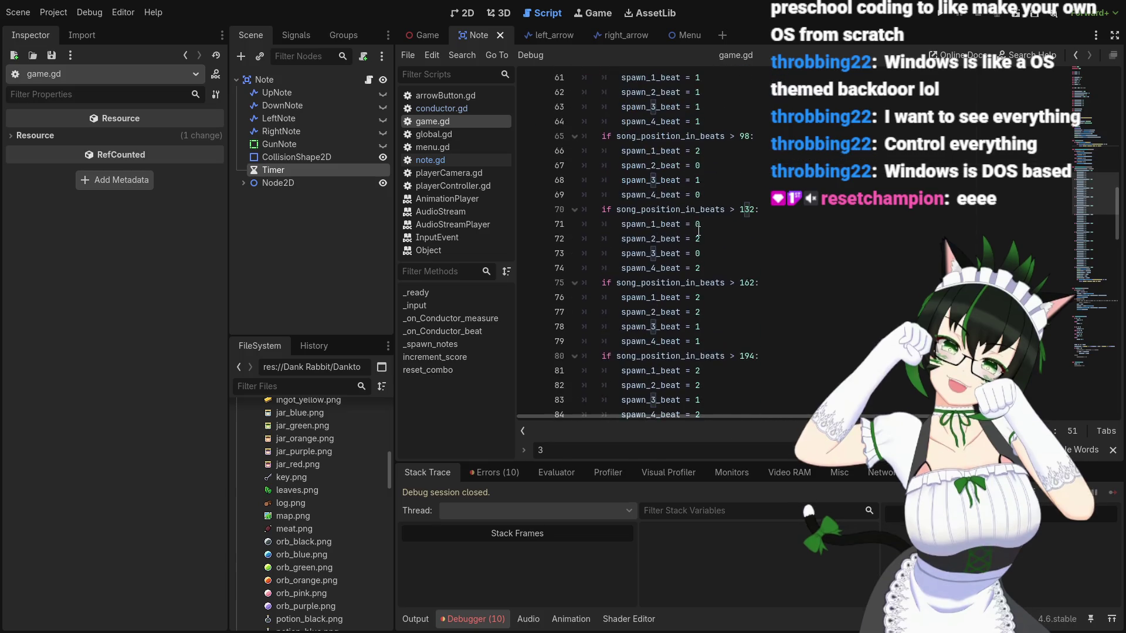
scroll(708, 224, "down", 4)
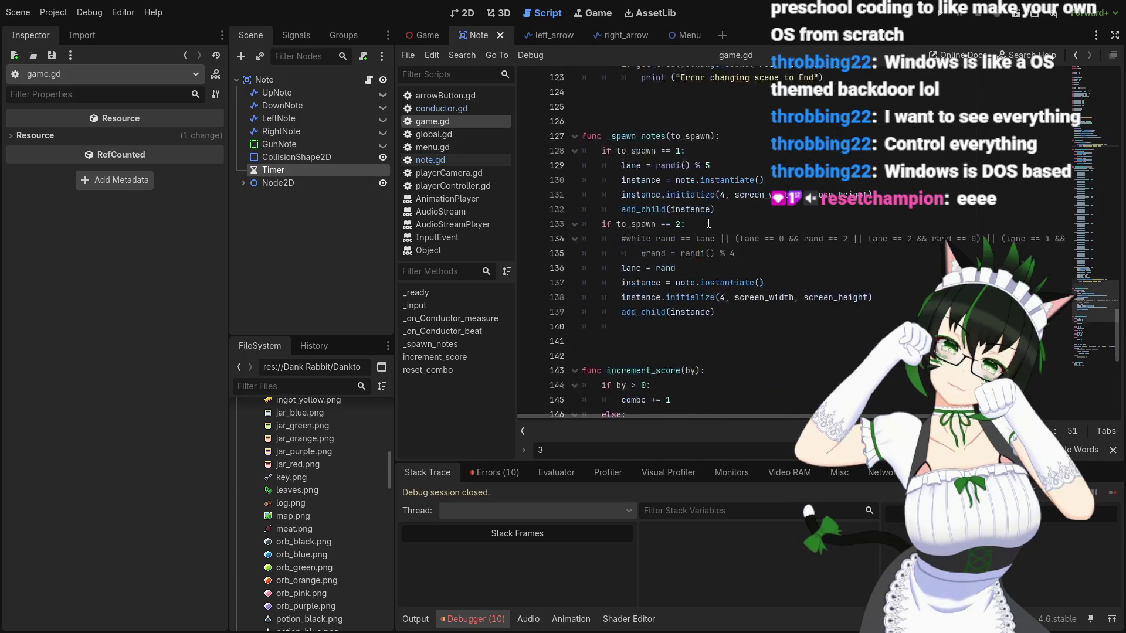
Step: Replace the hard-coded 4 with lane in line 138's initialize call
left_click(724, 238)
key("BackSpace")
type("lane")
Step: Switch to note.gd and scroll down its scaling code
scroll(712, 220, "up", 1)
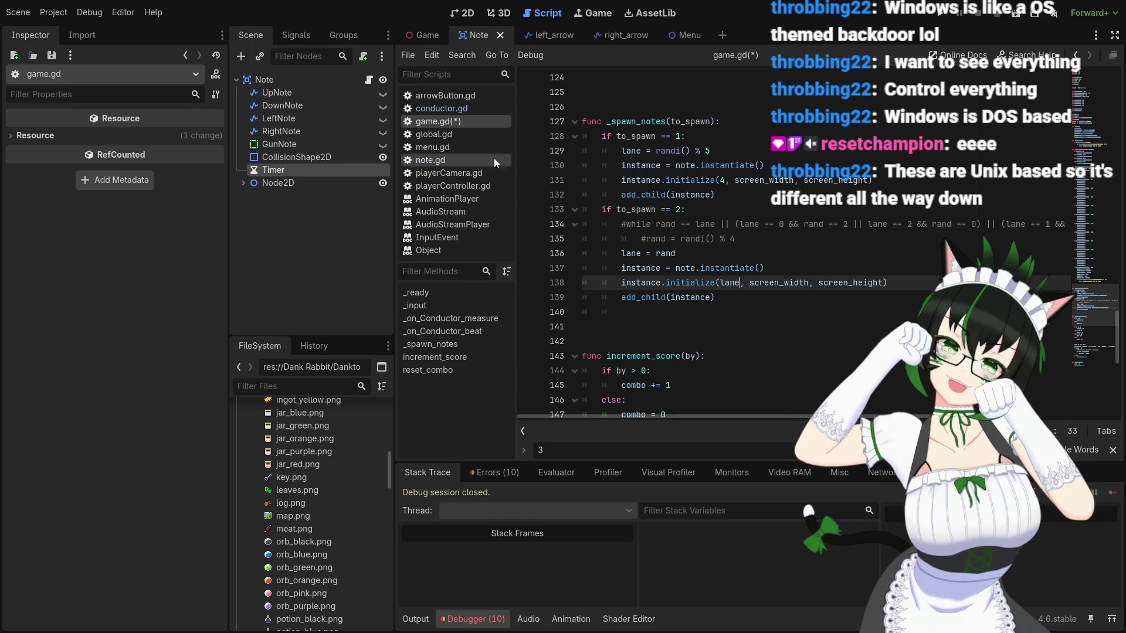
left_click(463, 162)
scroll(741, 256, "down", 1)
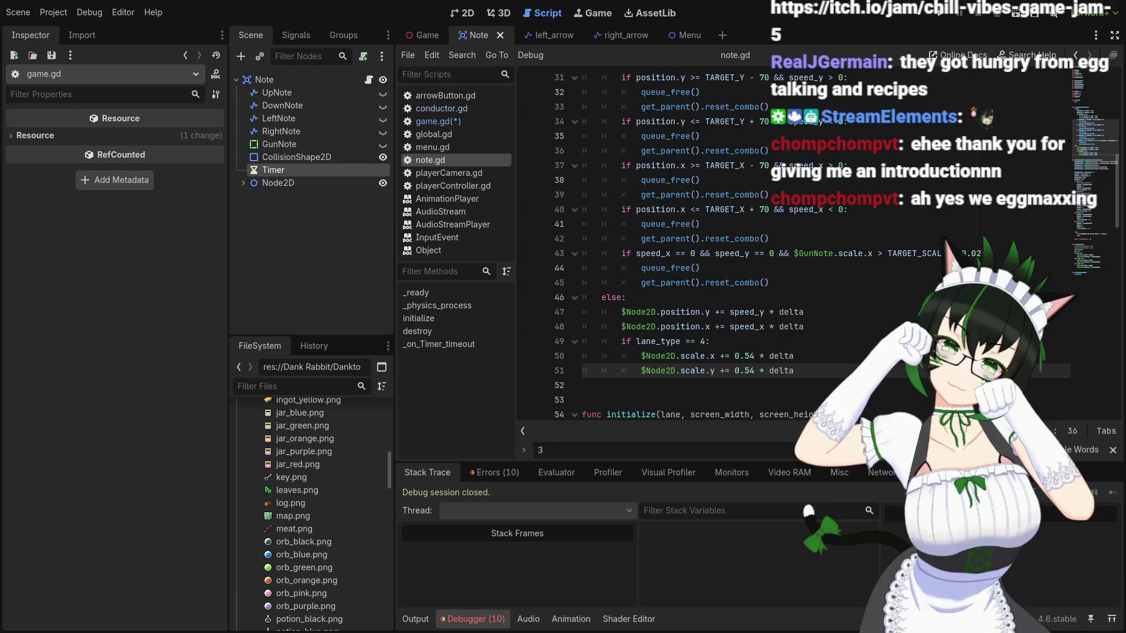
left_click(872, 327)
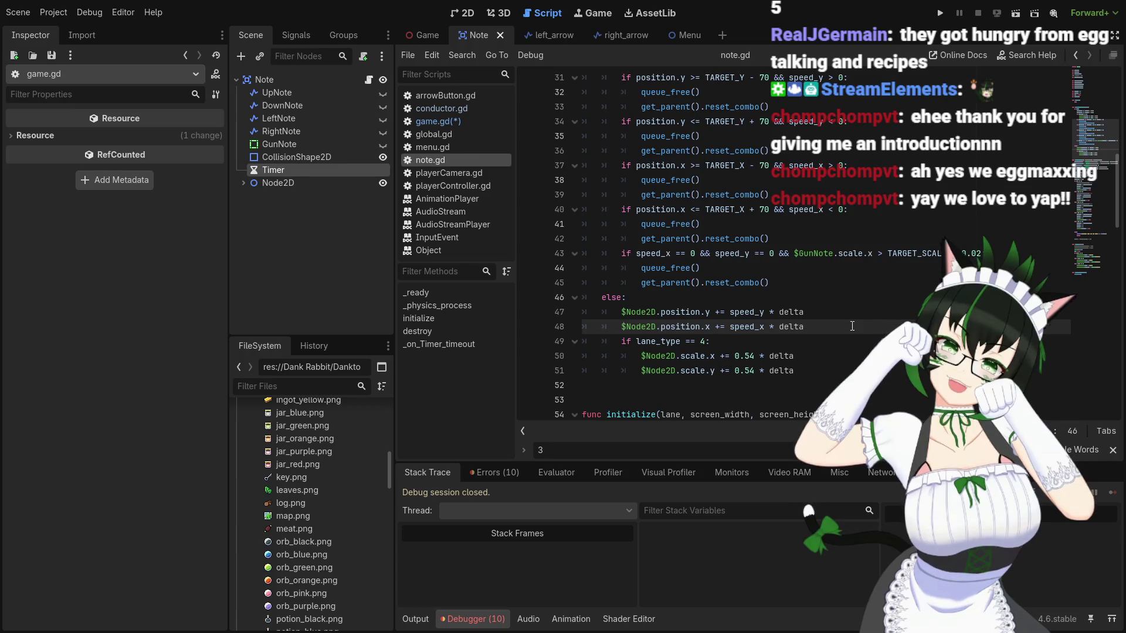
left_click(811, 311)
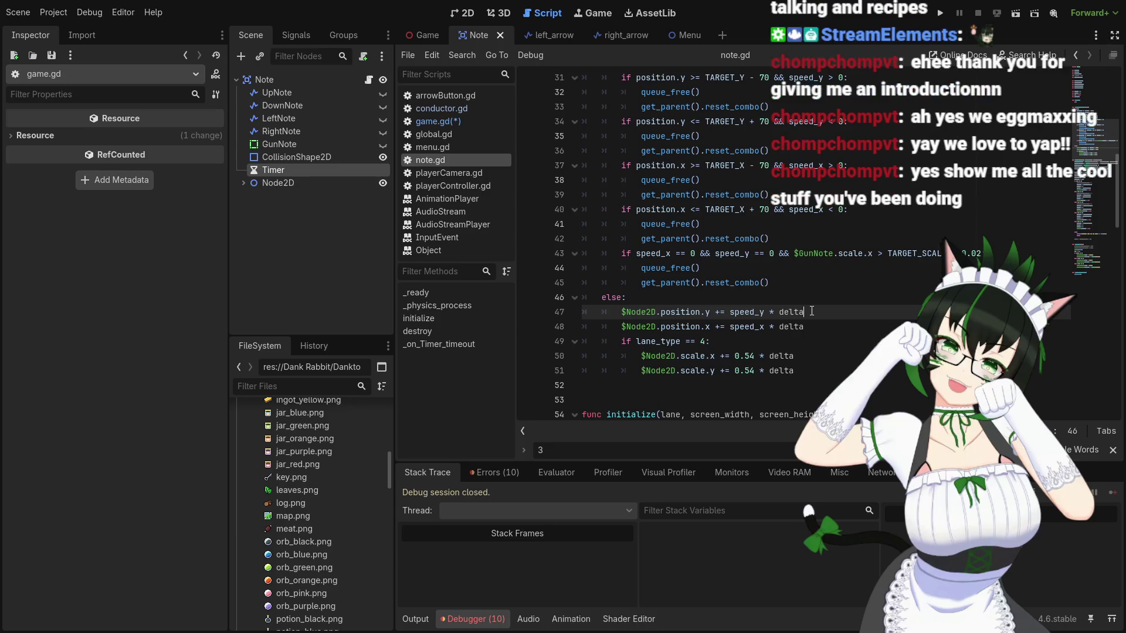
left_click(808, 295)
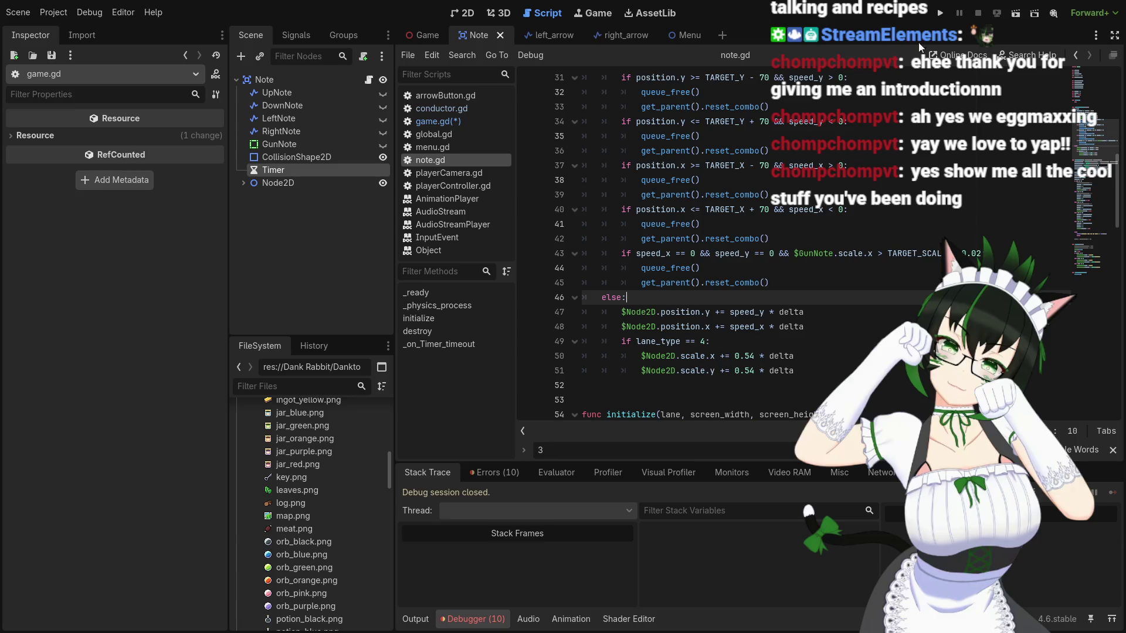
left_click(939, 14)
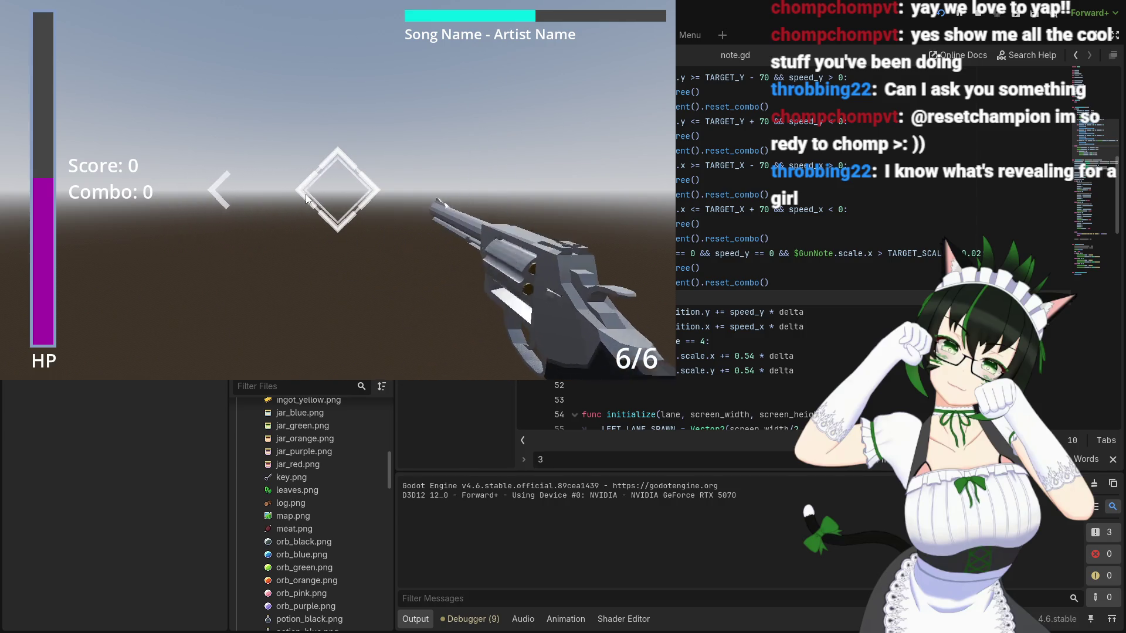
Step: Pause to reproduce the change_scene crash, stop the session, and return to note.gd
key("Escape")
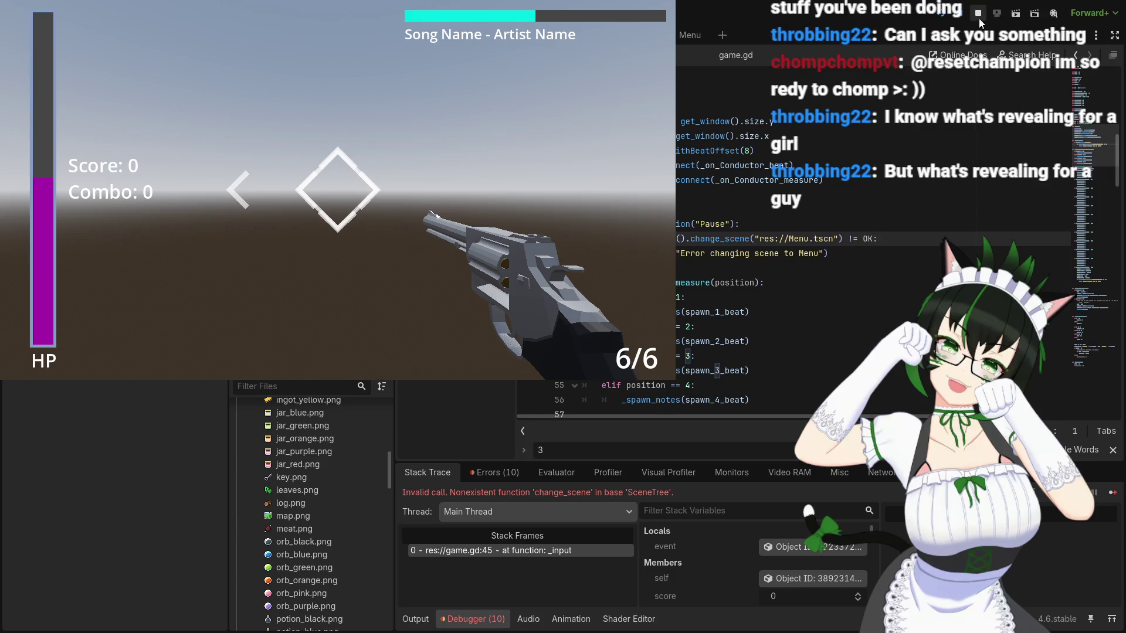
left_click(977, 13)
scroll(754, 293, "down", 12)
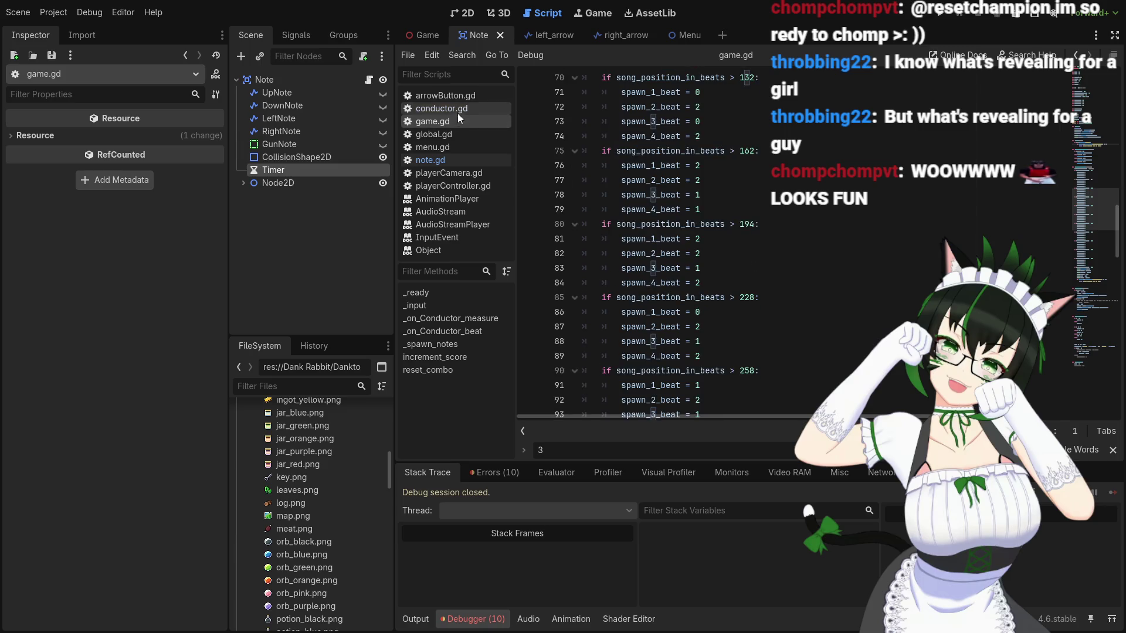
left_click(451, 157)
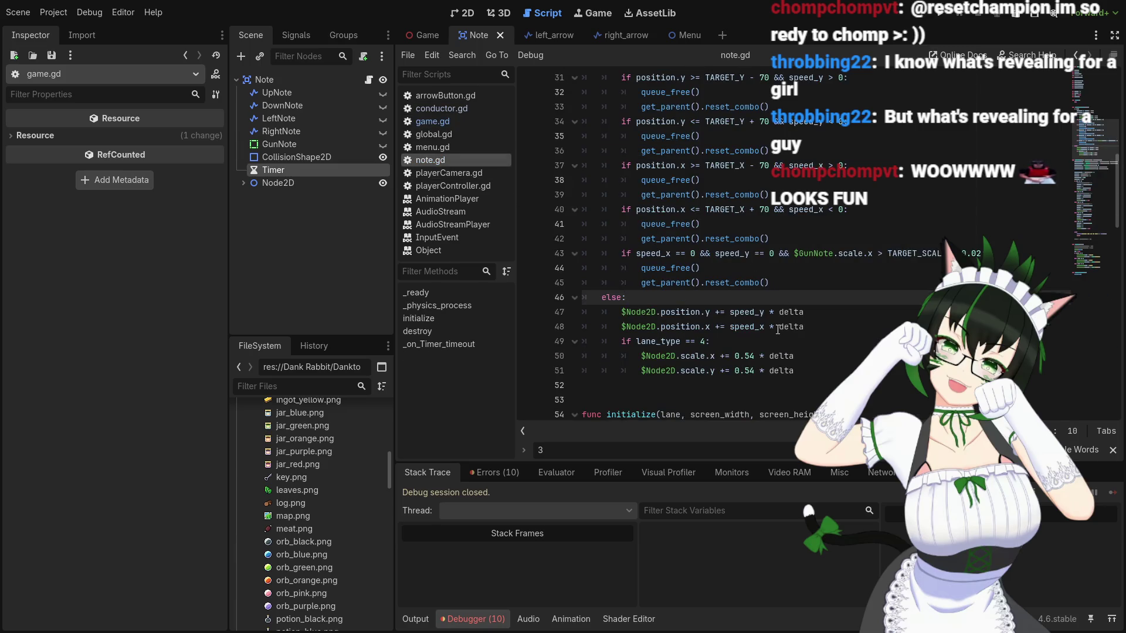
Step: Open game.gd and scroll down to _spawn_notes
scroll(778, 330, "down", 14)
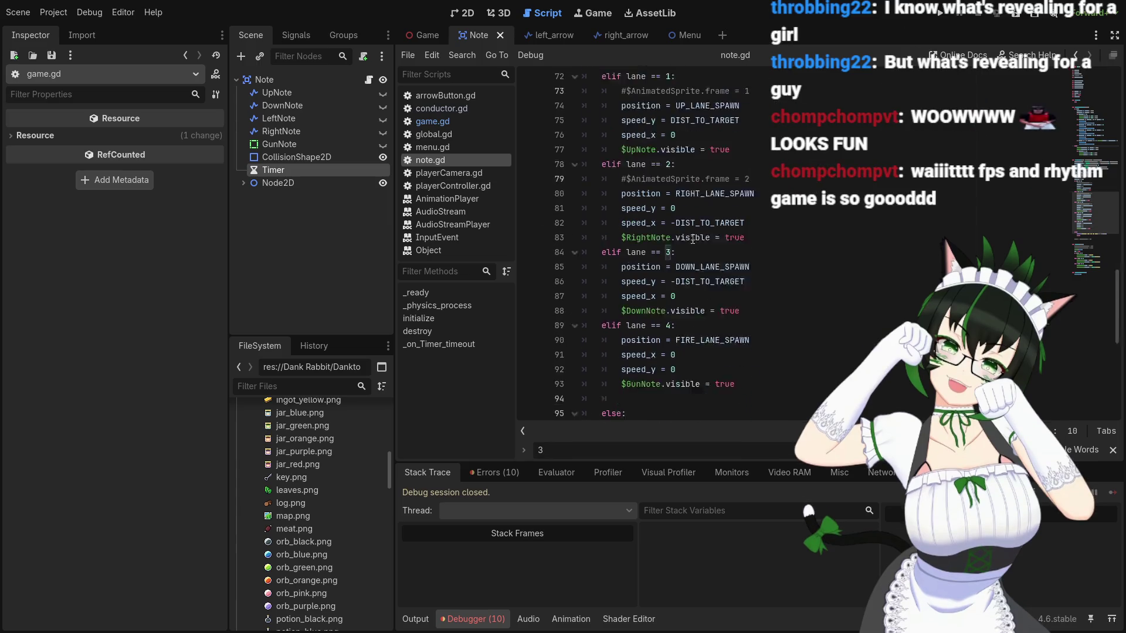
left_click(432, 122)
scroll(712, 276, "down", 10)
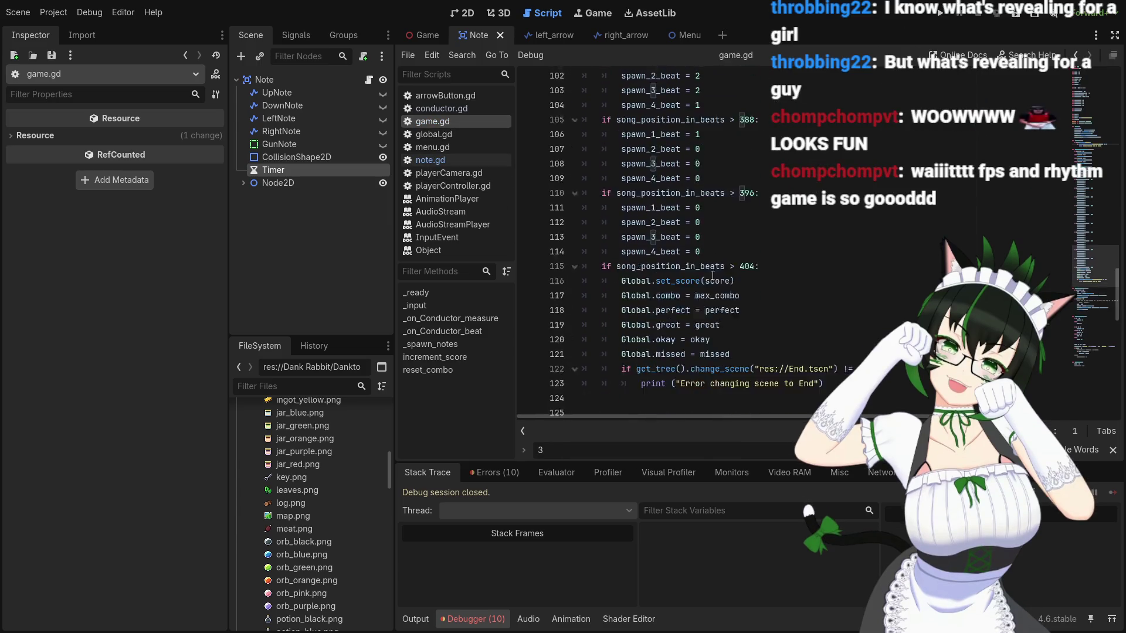
scroll(712, 275, "down", 7)
Step: Change line 131's initialize argument from 4 to lane, then save and run with F5
left_click(725, 180)
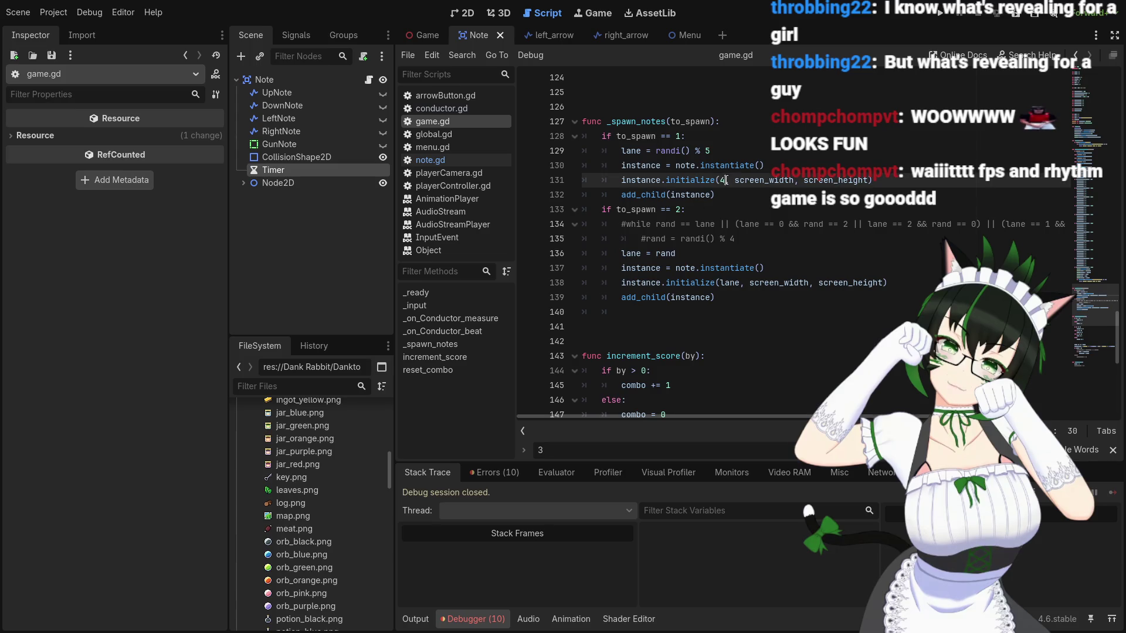
key("BackSpace")
type("la")
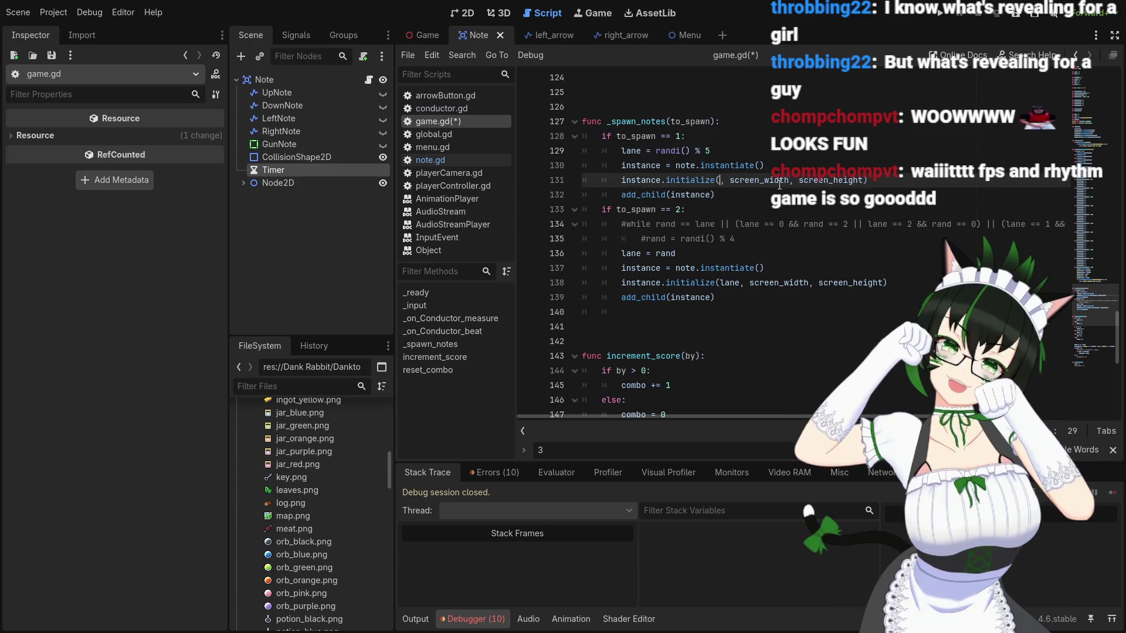
type("ne")
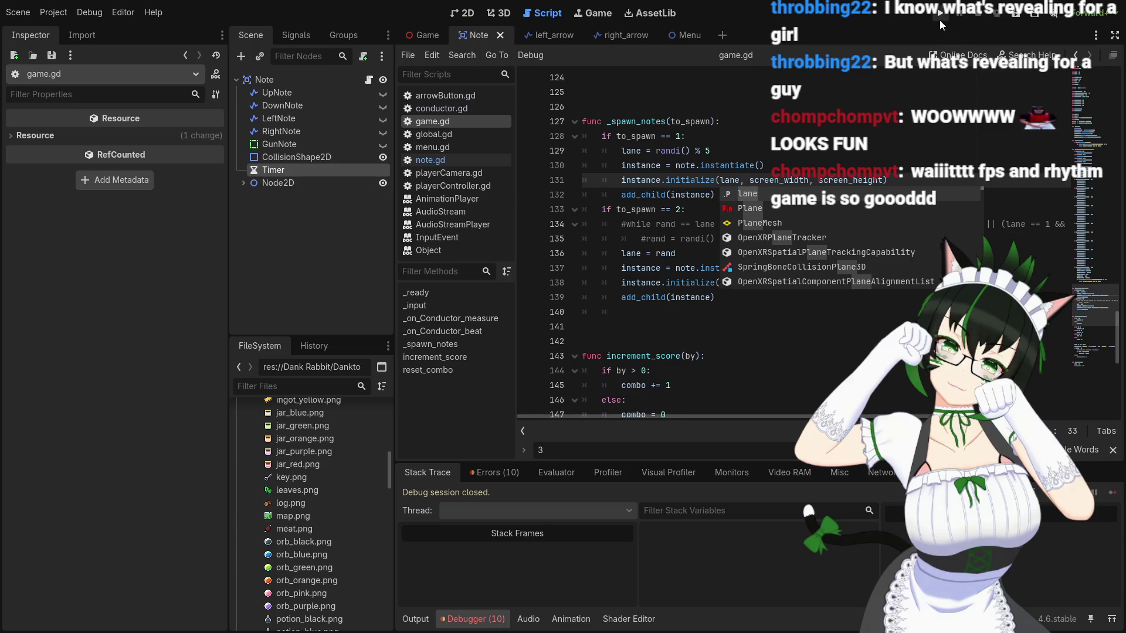
key("F5")
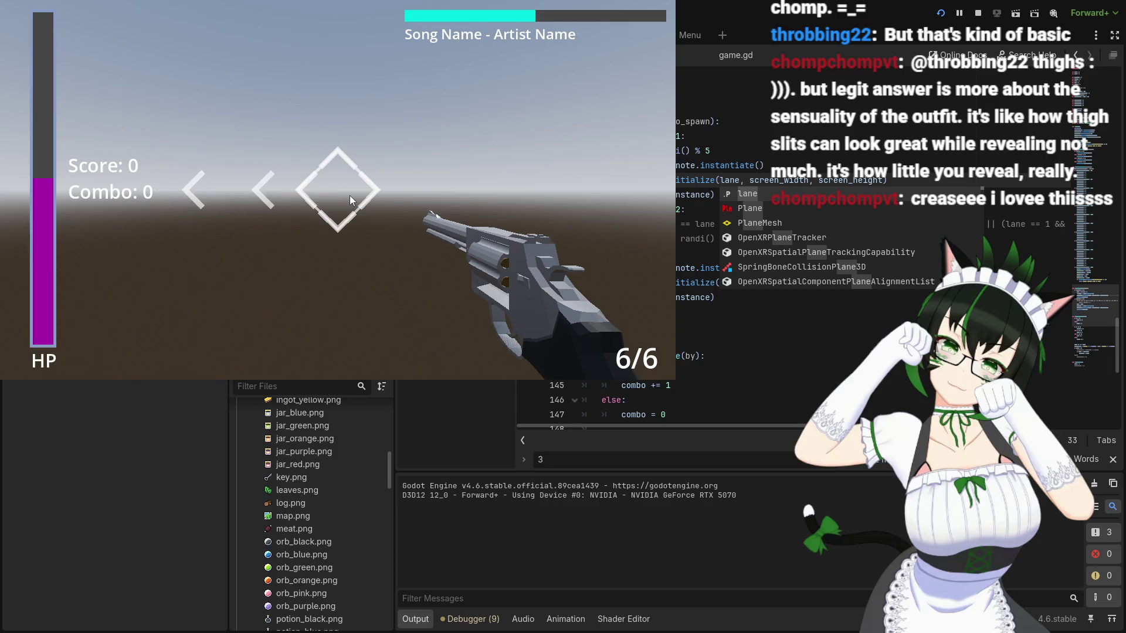
Step: Fire the revolver and reload with R until the change_scene error breaks, then stop the game
left_click(349, 196)
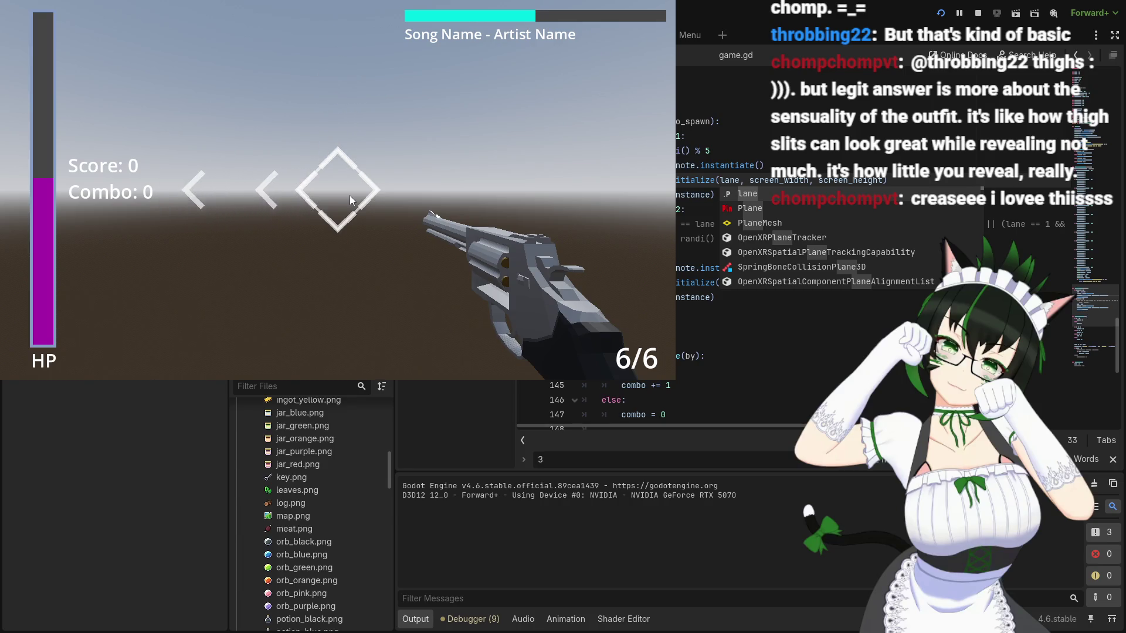
key("r")
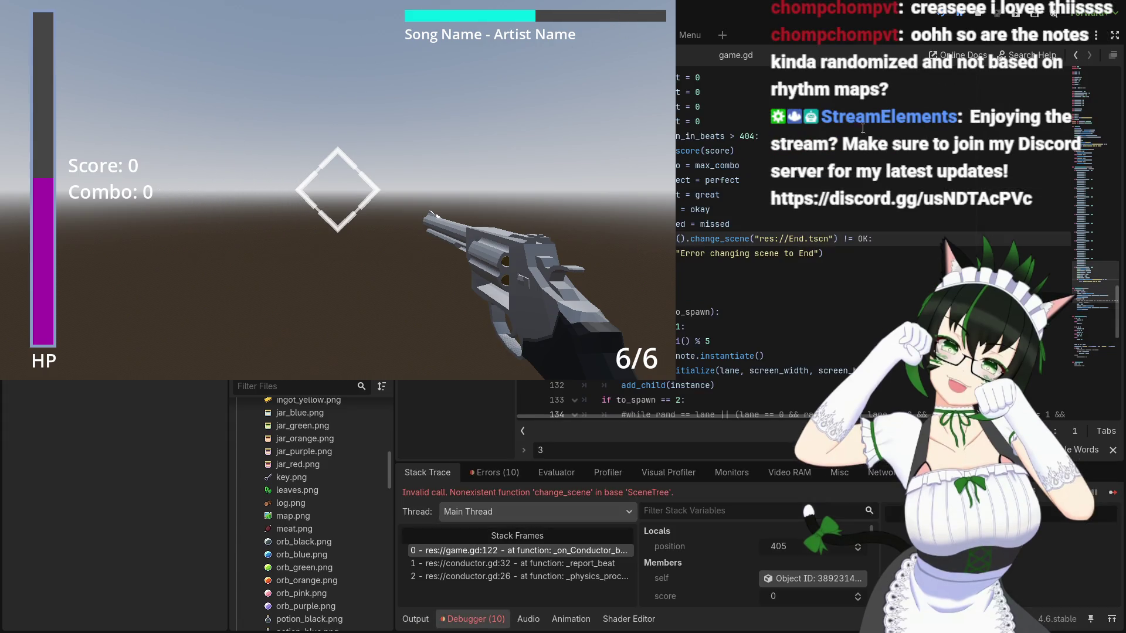
key("F8")
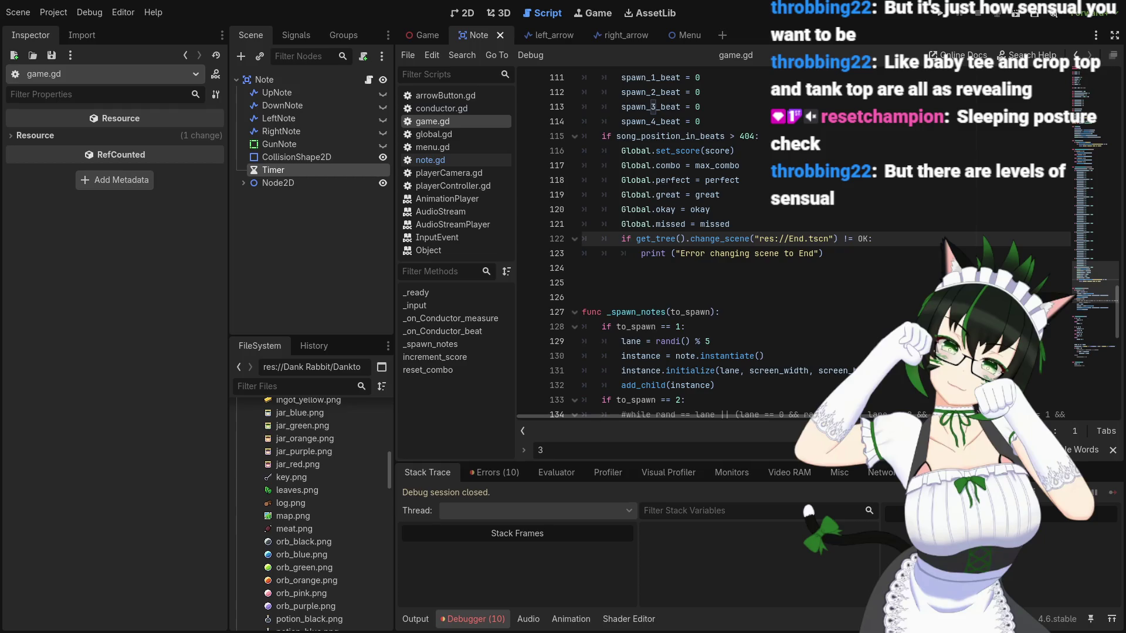
Step: Place the caret at the end of the error print line after the change_scene to End
left_click(835, 253)
scroll(836, 218, "down", 2)
scroll(836, 218, "up", 2)
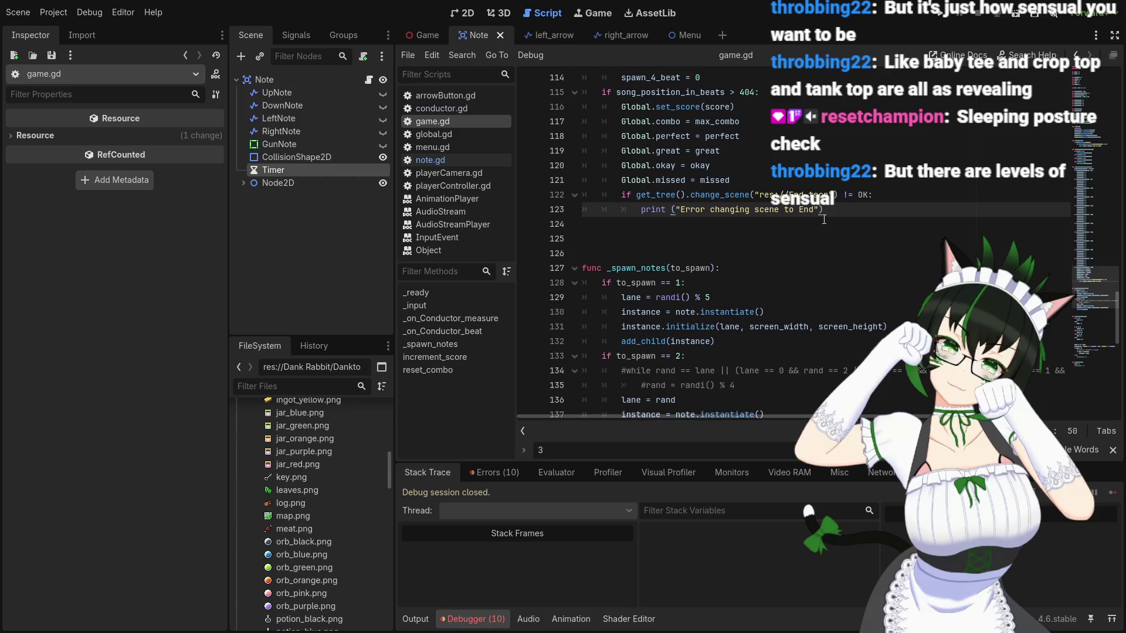
scroll(824, 219, "up", 4)
scroll(828, 271, "up", 2)
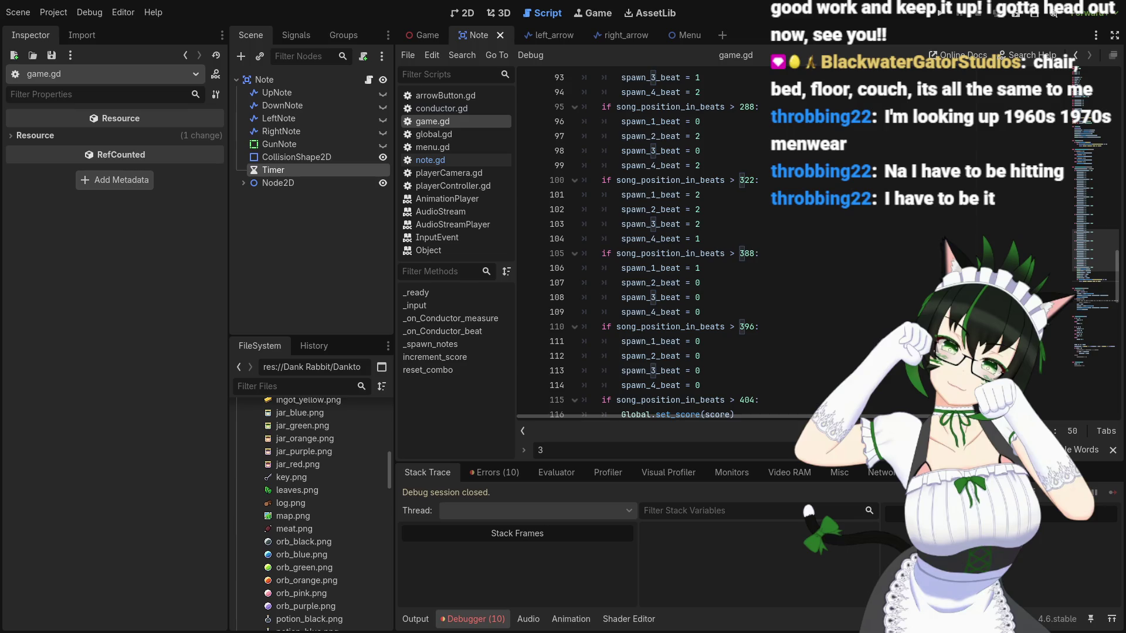
left_click(789, 256)
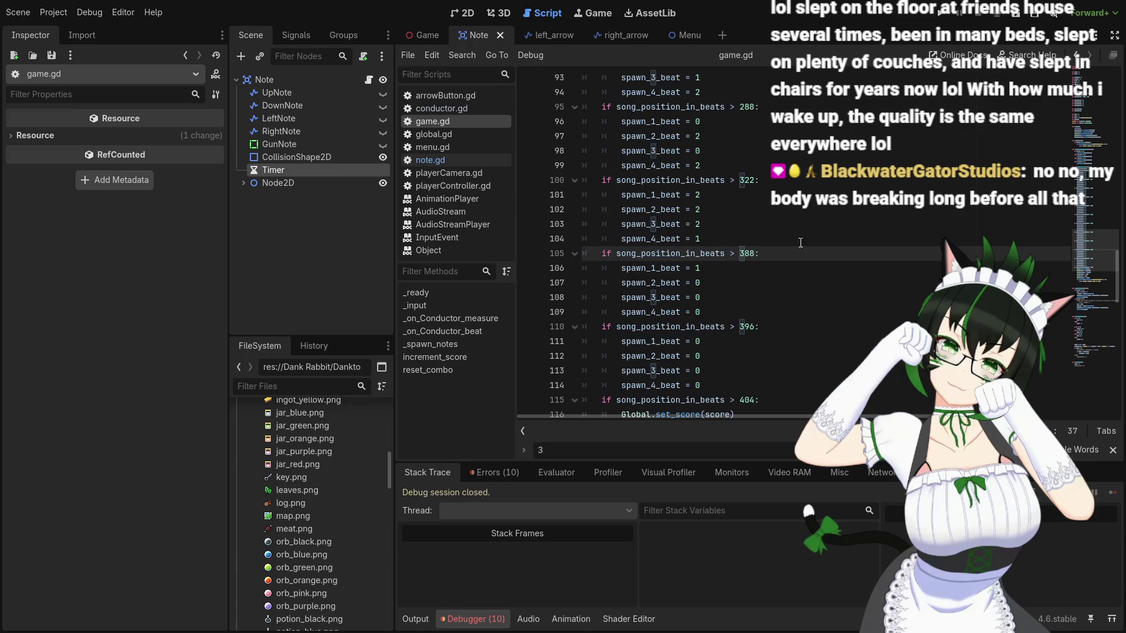
Step: Scroll game.gd past the 404-beat End block to the _spawn_notes random lane code
scroll(800, 242, "down", 2)
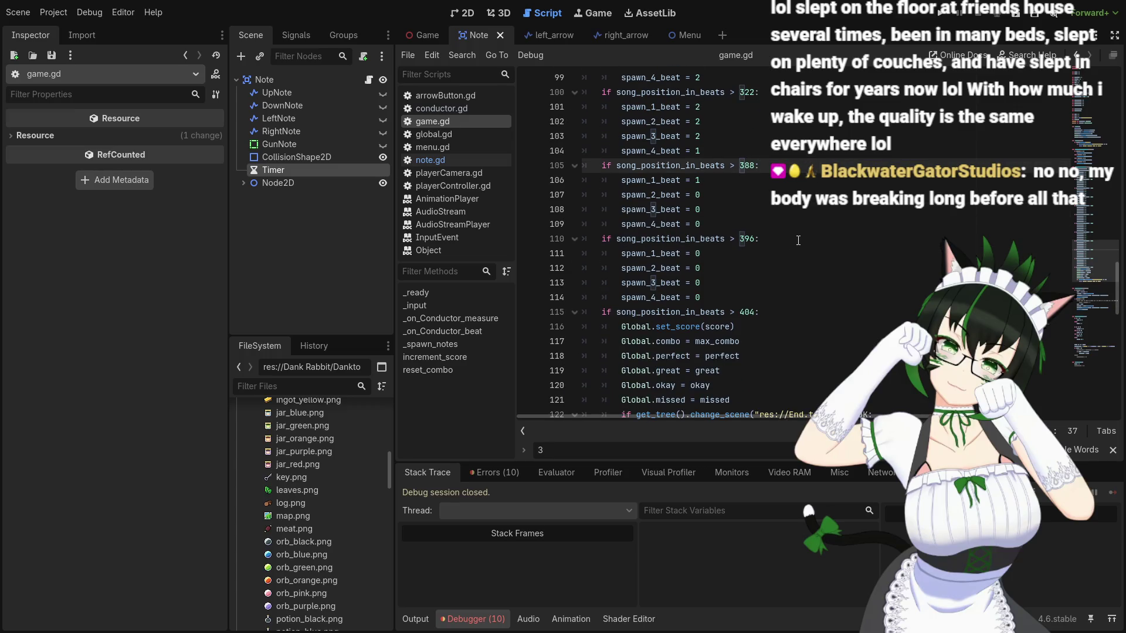
scroll(798, 241, "down", 5)
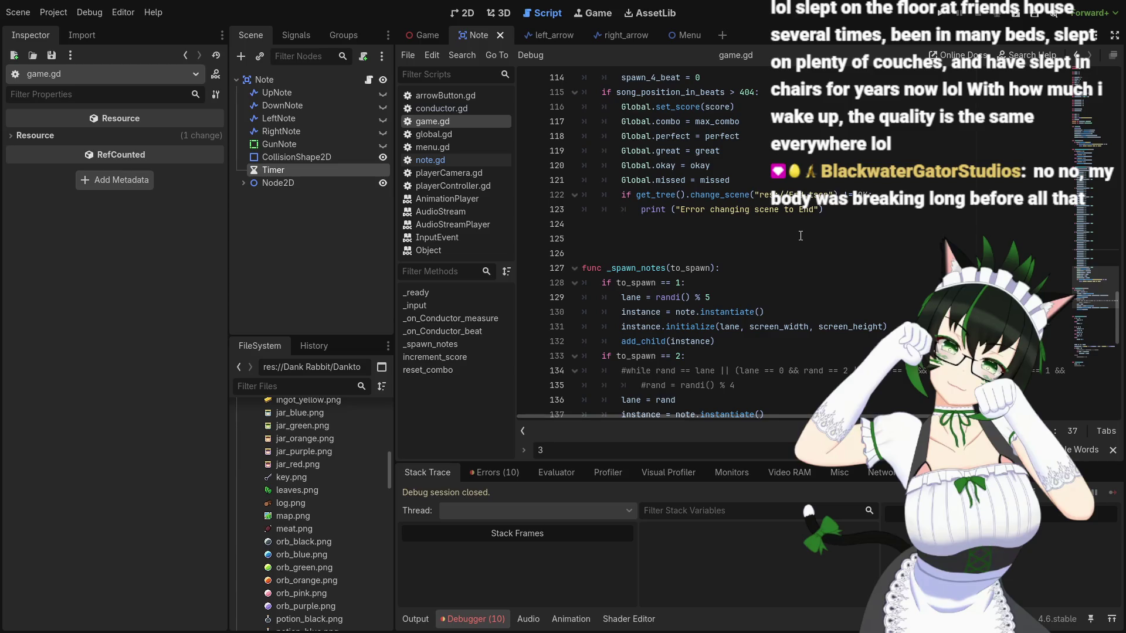
scroll(800, 235, "down", 3)
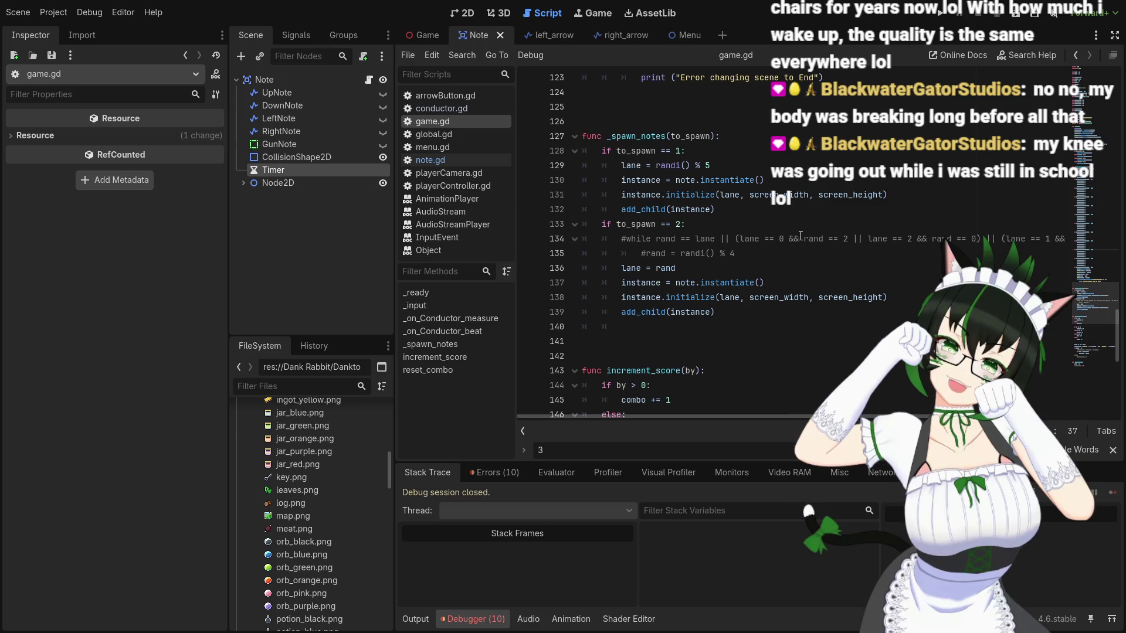
scroll(800, 235, "up", 1)
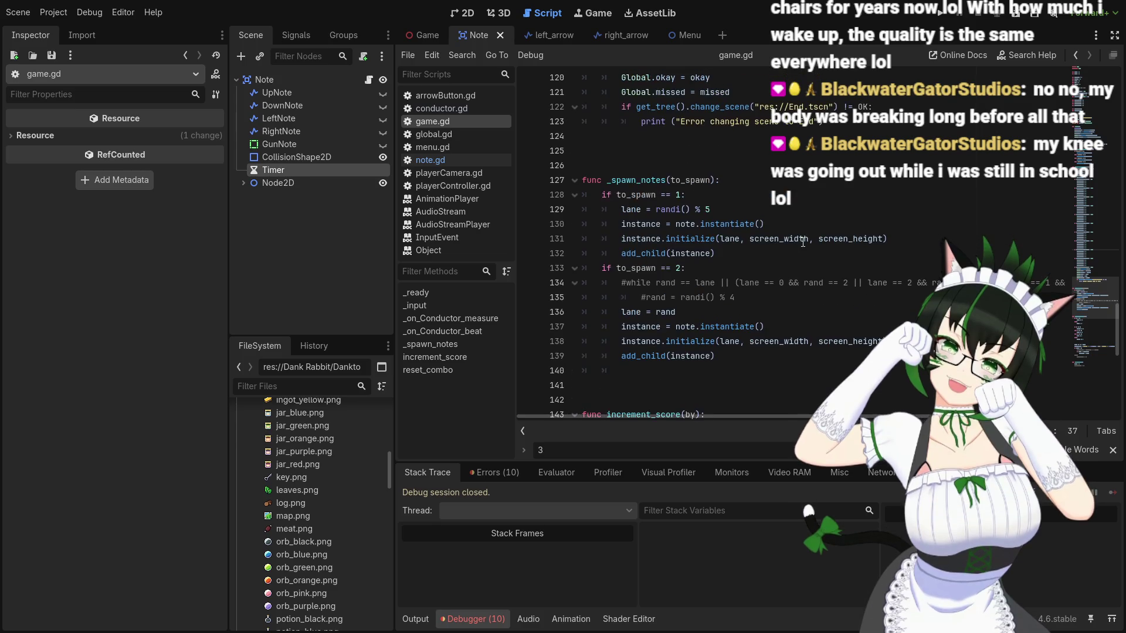
scroll(803, 242, "up", 1)
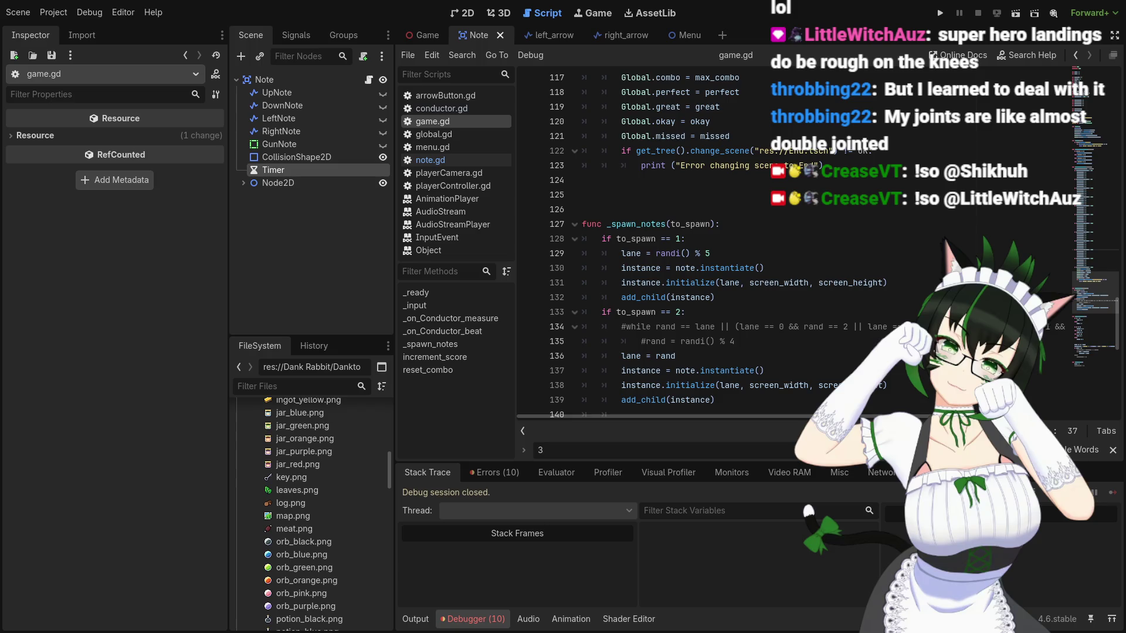
scroll(645, 246, "down", 2)
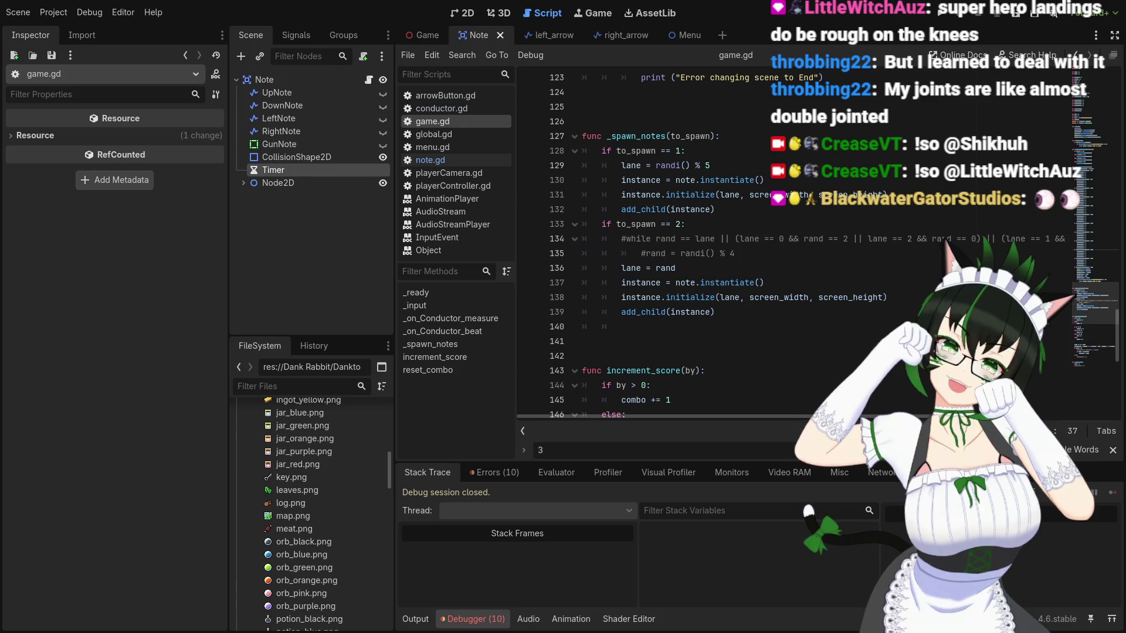
scroll(645, 246, "up", 12)
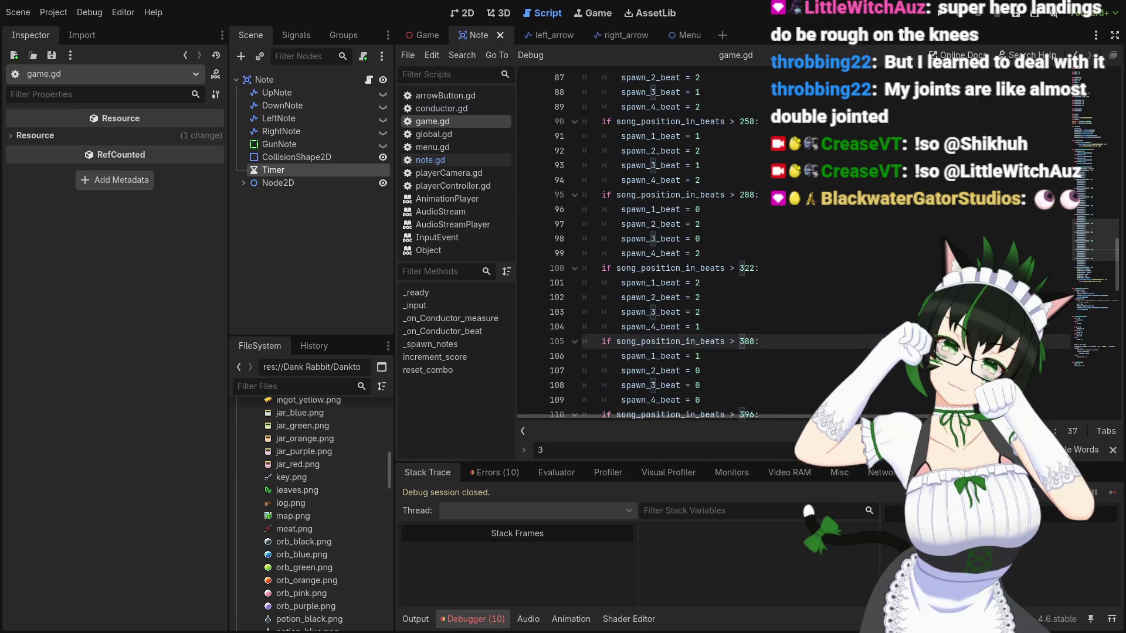
scroll(644, 246, "down", 3)
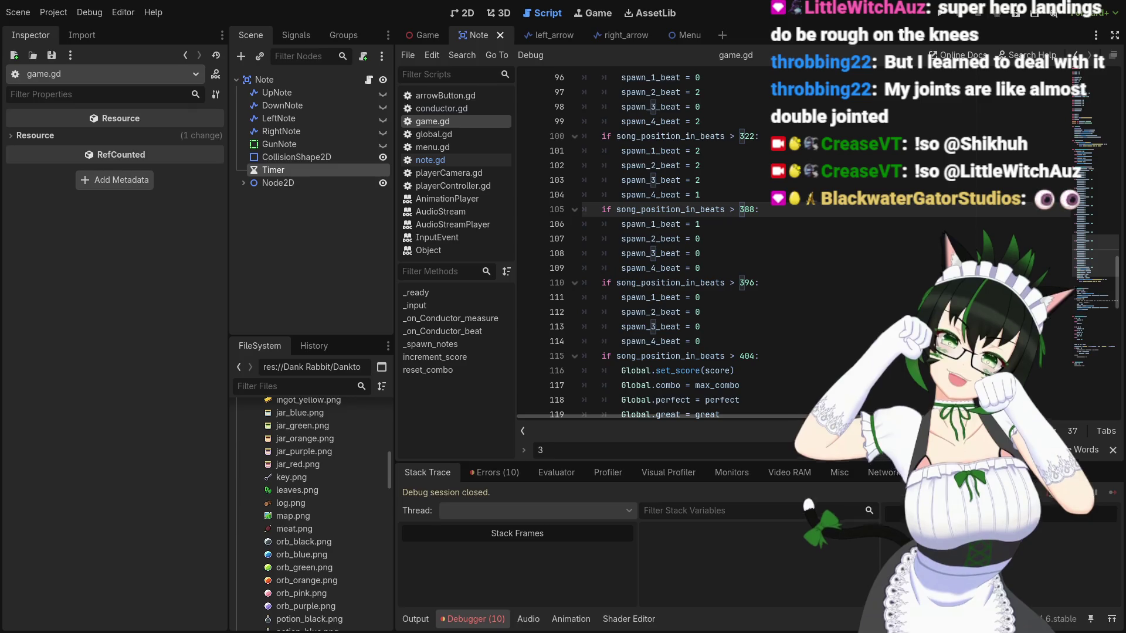
scroll(645, 246, "down", 2)
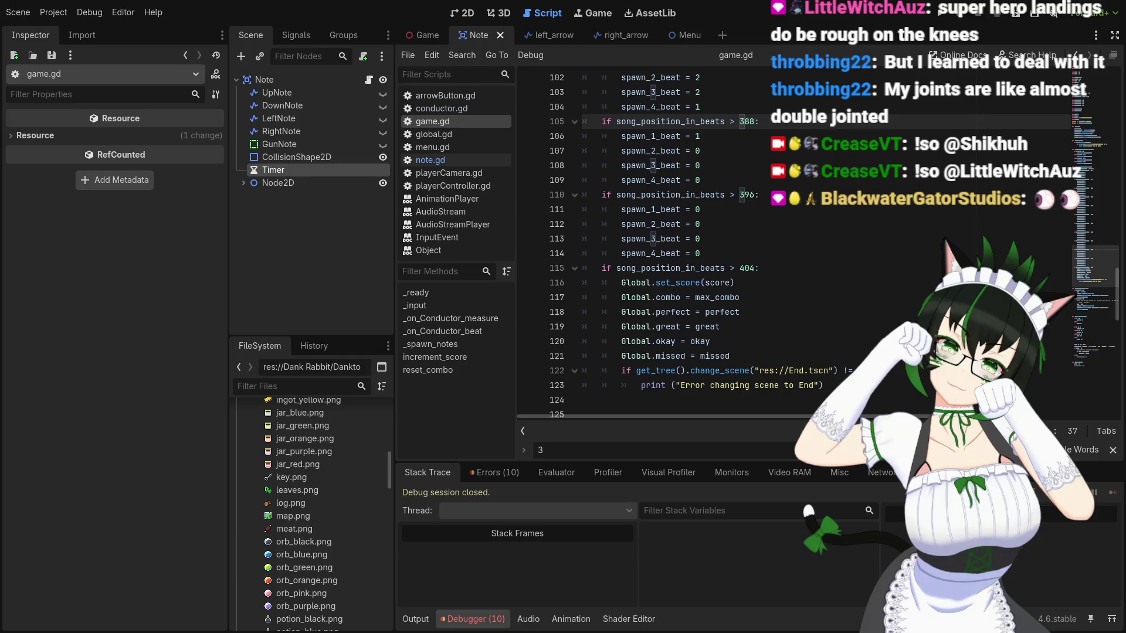
scroll(645, 246, "down", 4)
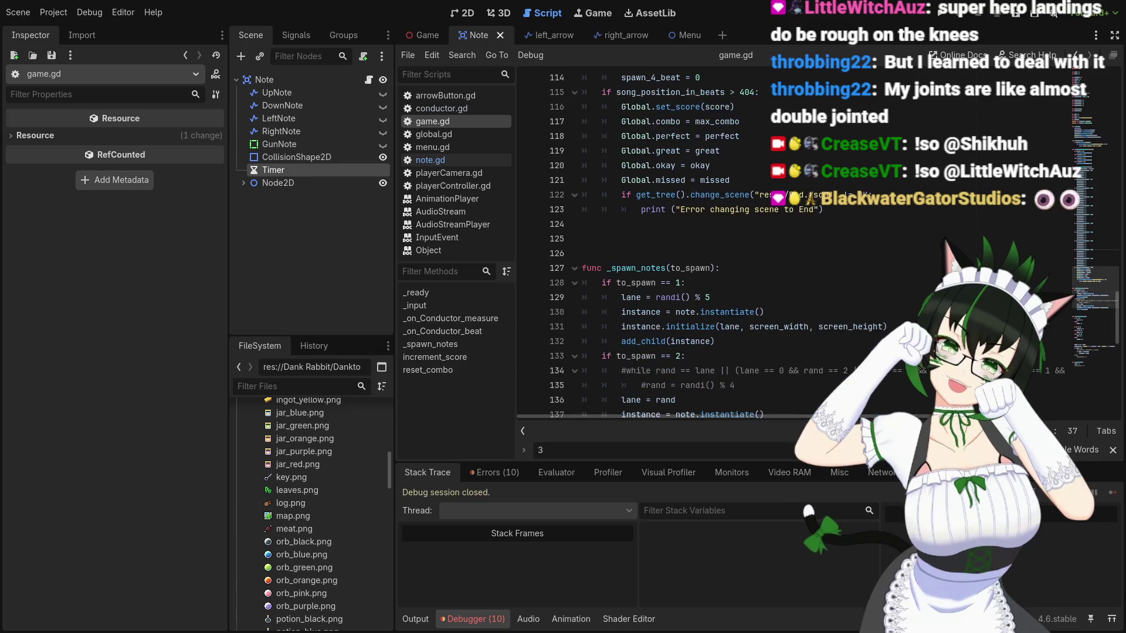
scroll(645, 246, "up", 10)
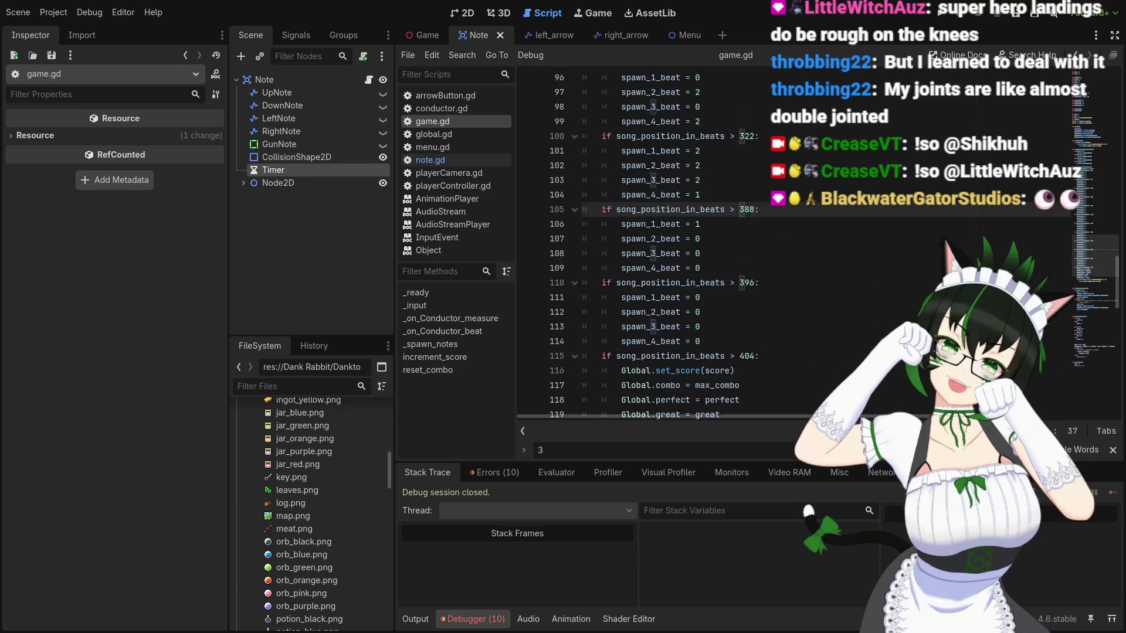
scroll(645, 246, "up", 12)
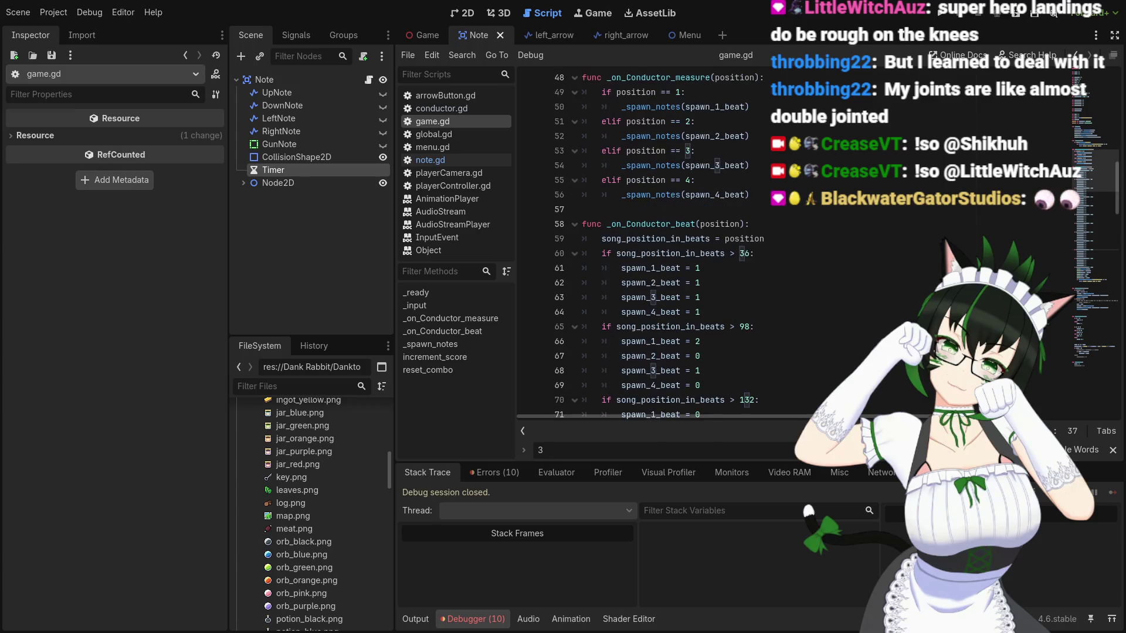
scroll(645, 246, "up", 1)
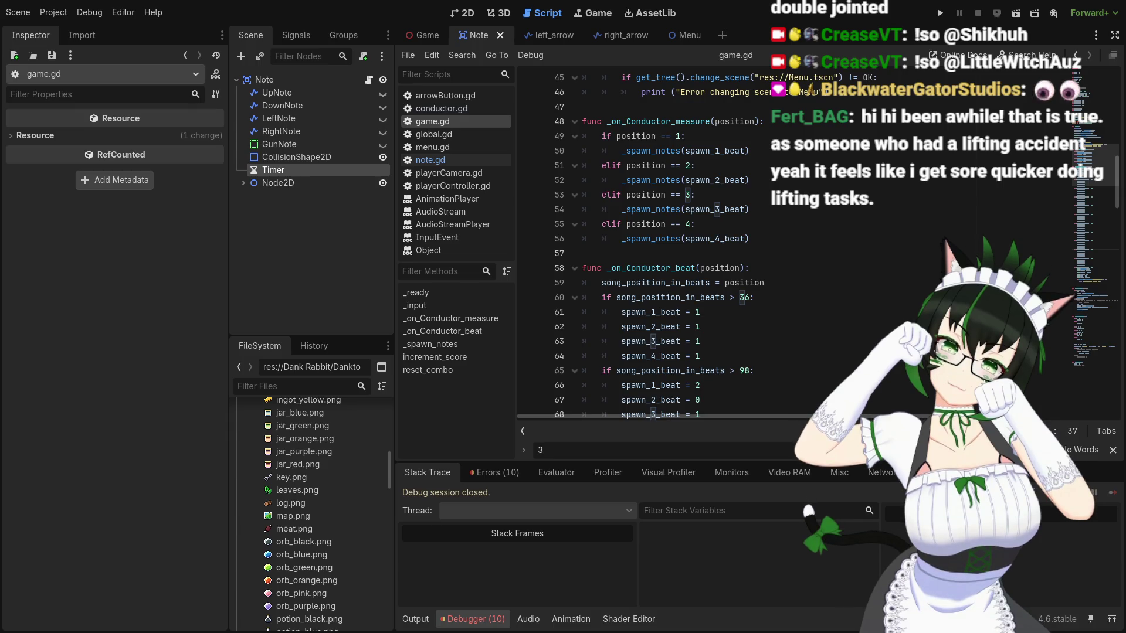
scroll(645, 246, "down", 3)
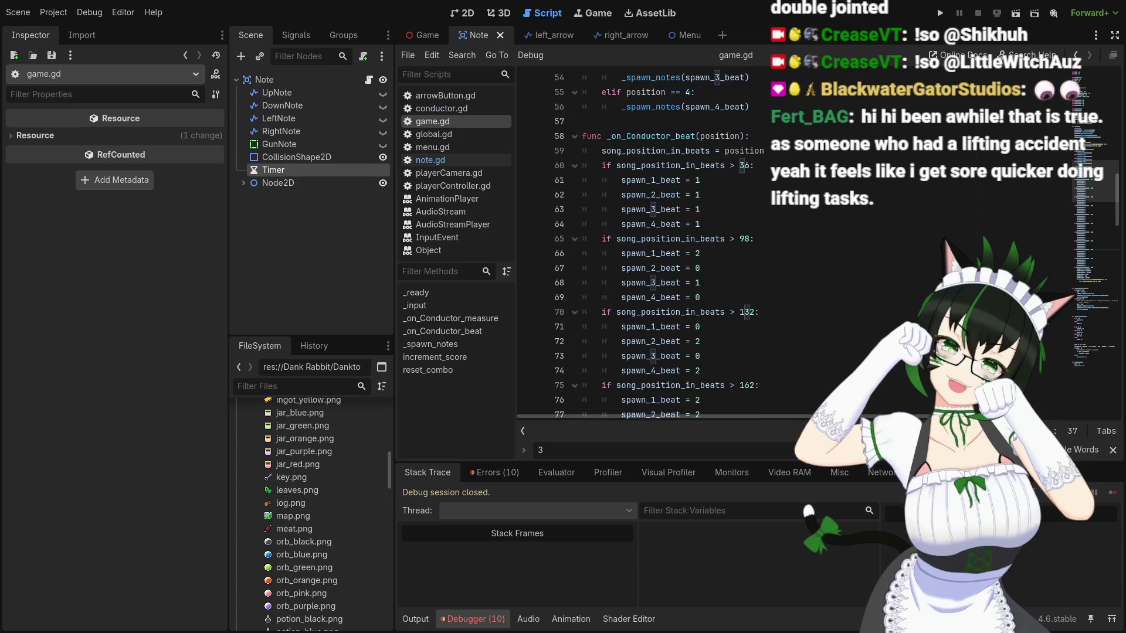
mouse_move(751, 166)
left_mouse_down()
mouse_move(750, 258)
mouse_move(743, 241)
mouse_move(779, 181)
mouse_move(772, 187)
left_mouse_up()
scroll(751, 259, "down", 4)
scroll(749, 255, "down", 14)
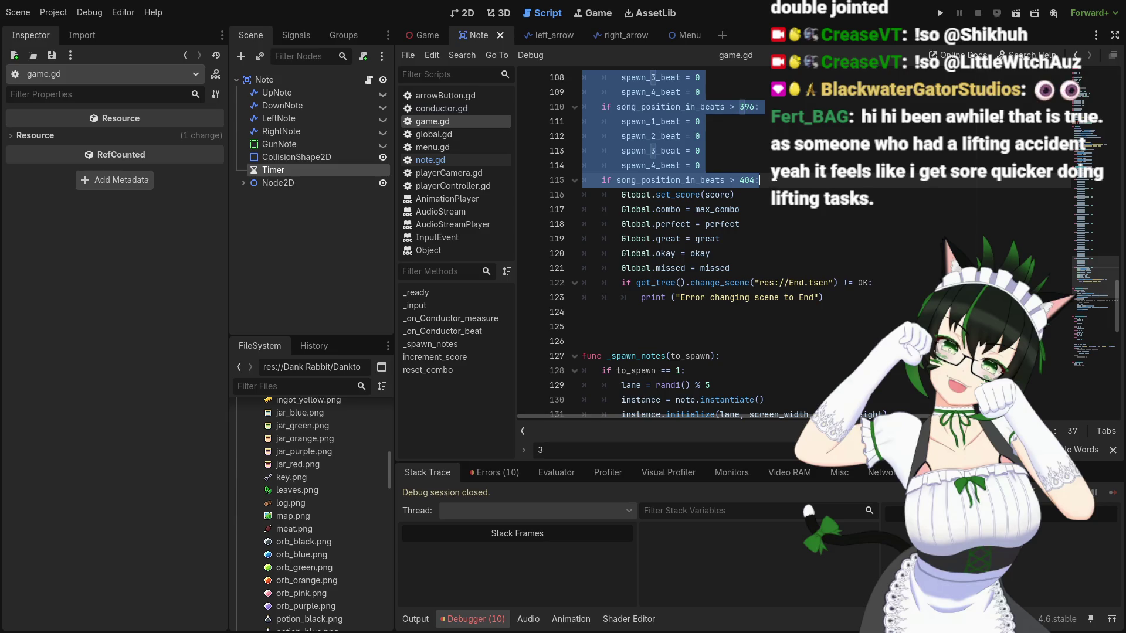
scroll(773, 179, "up", 3)
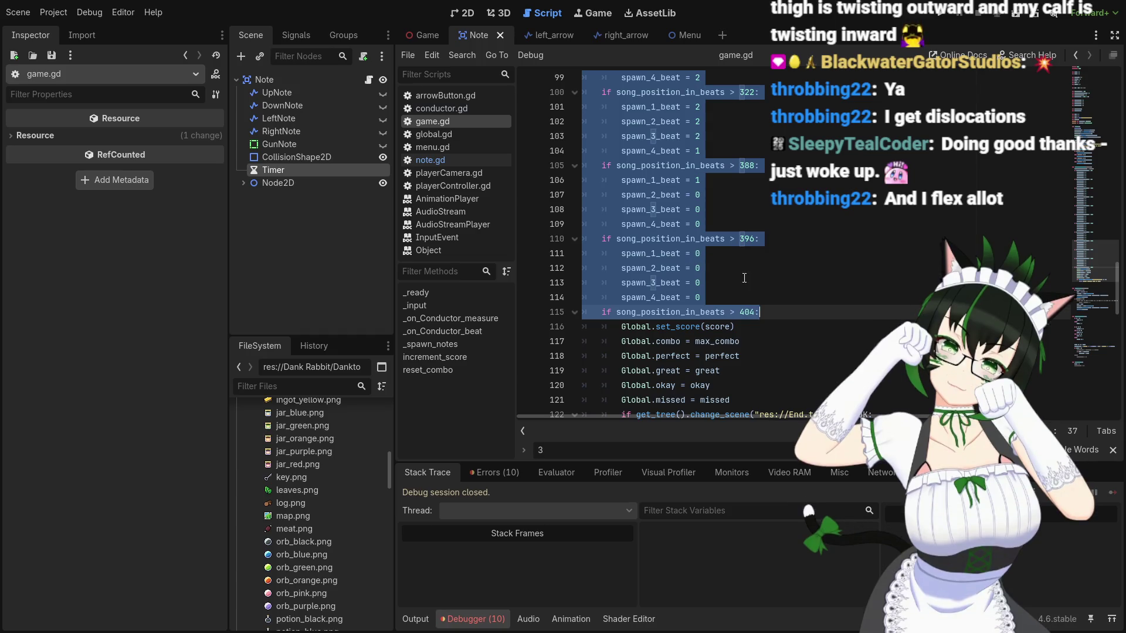
left_click(767, 311)
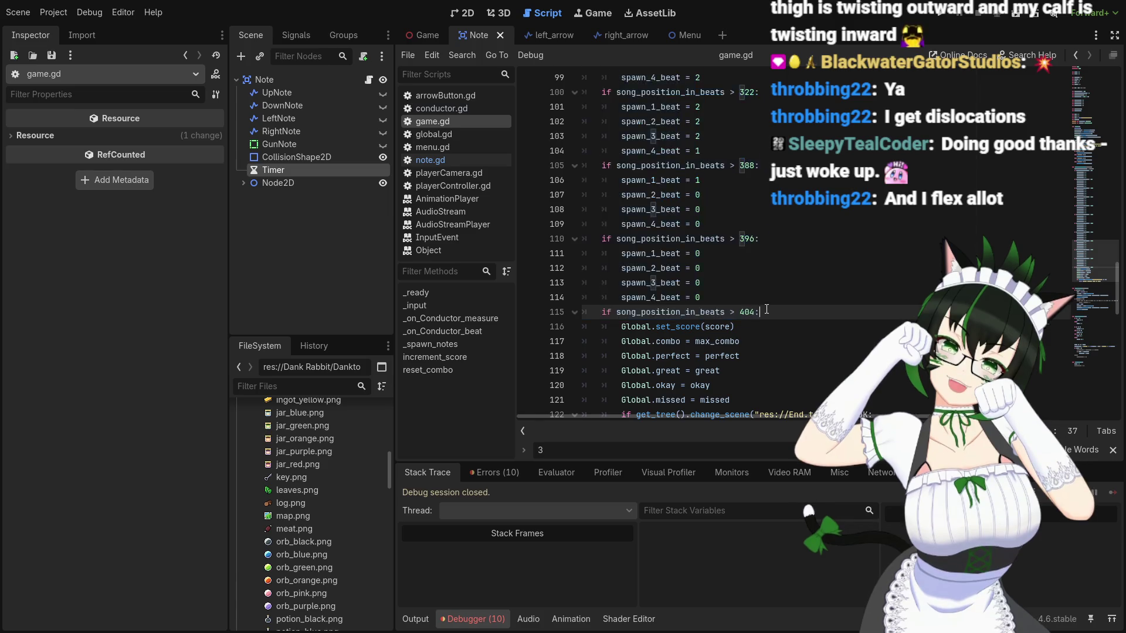
scroll(765, 308, "down", 3)
scroll(747, 323, "up", 20)
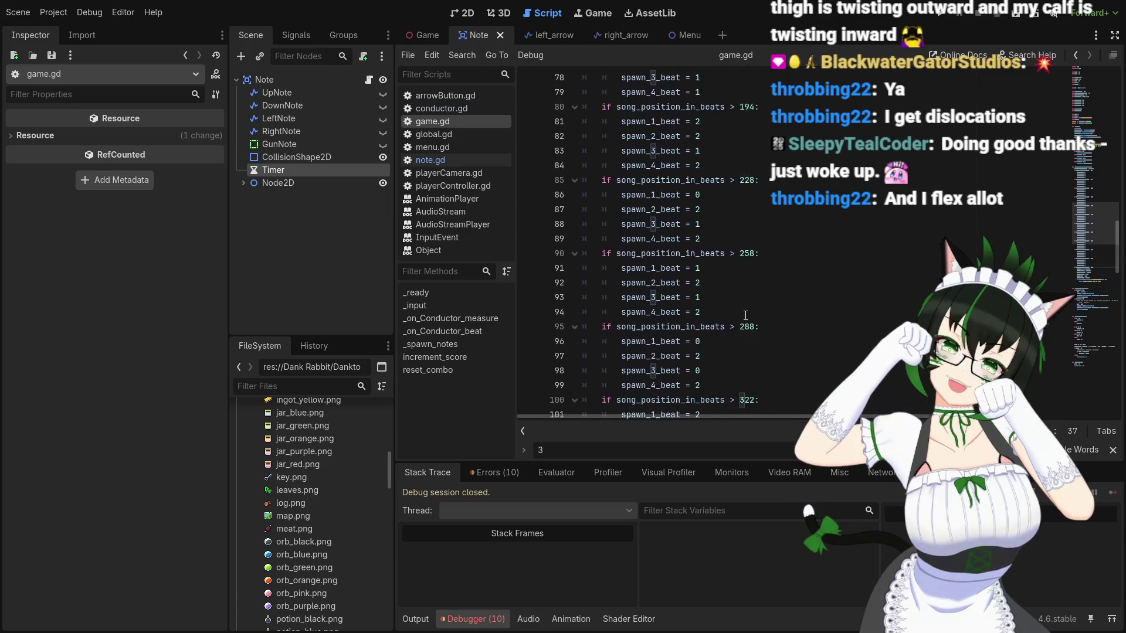
scroll(743, 317, "up", 1)
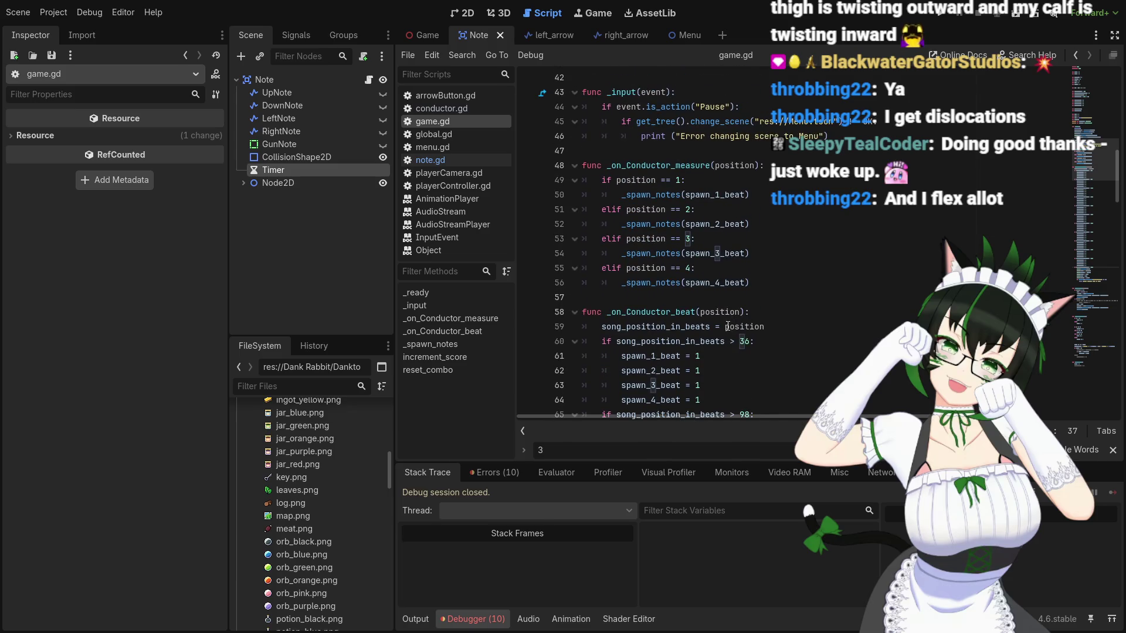
scroll(727, 327, "down", 2)
mouse_move(598, 299)
left_mouse_down()
mouse_move(721, 346)
mouse_move(756, 340)
mouse_move(762, 326)
mouse_move(737, 344)
left_mouse_up()
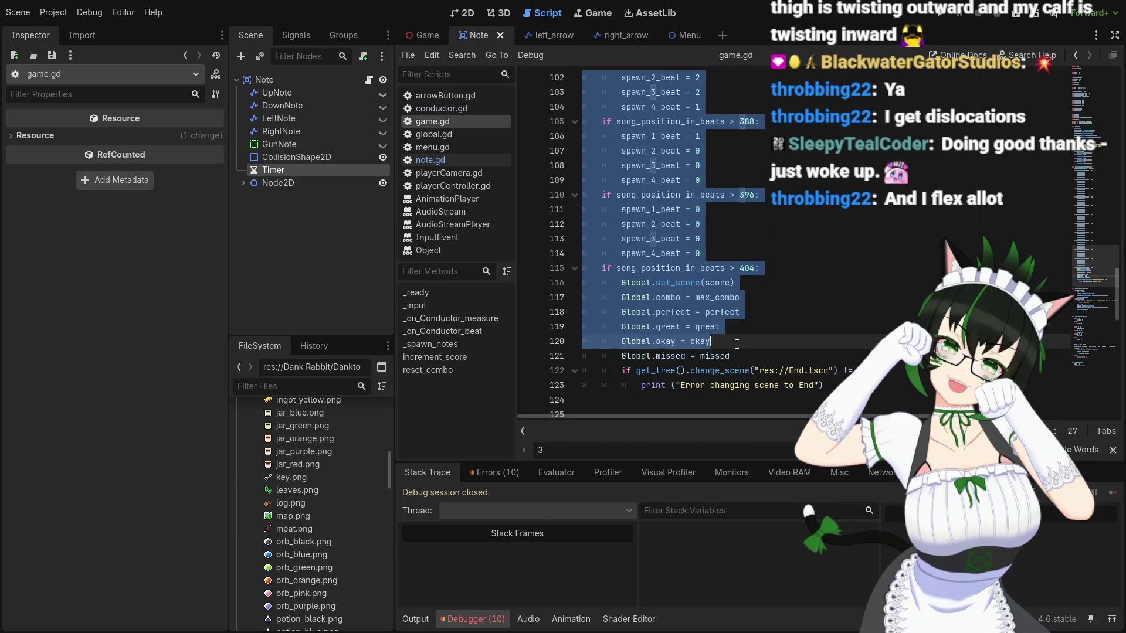
scroll(736, 346, "up", 15)
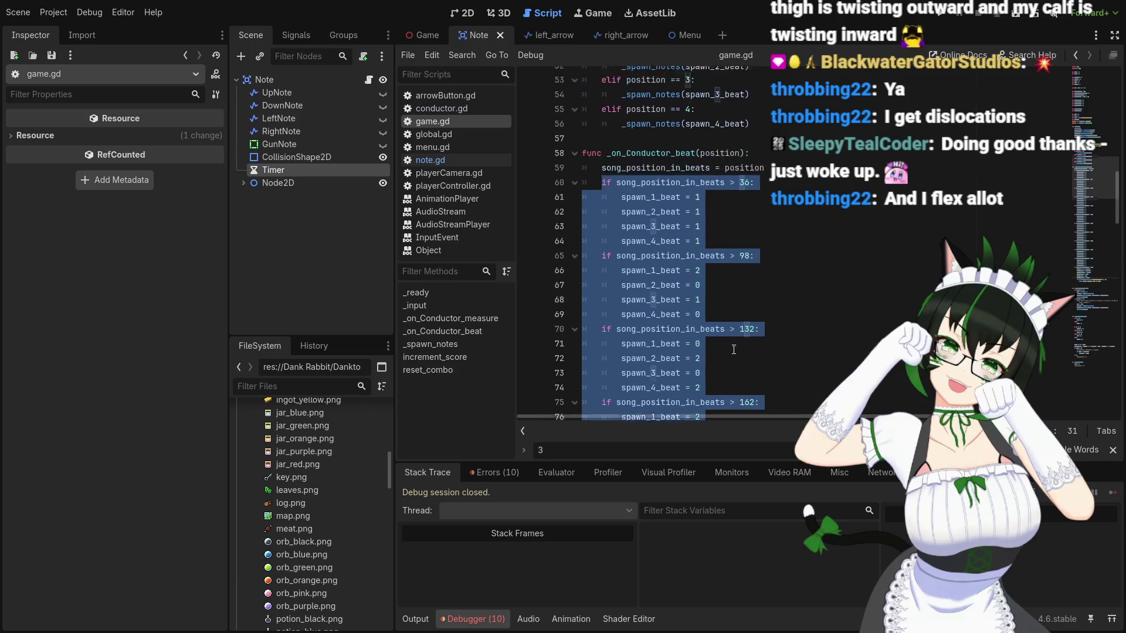
scroll(734, 349, "up", 2)
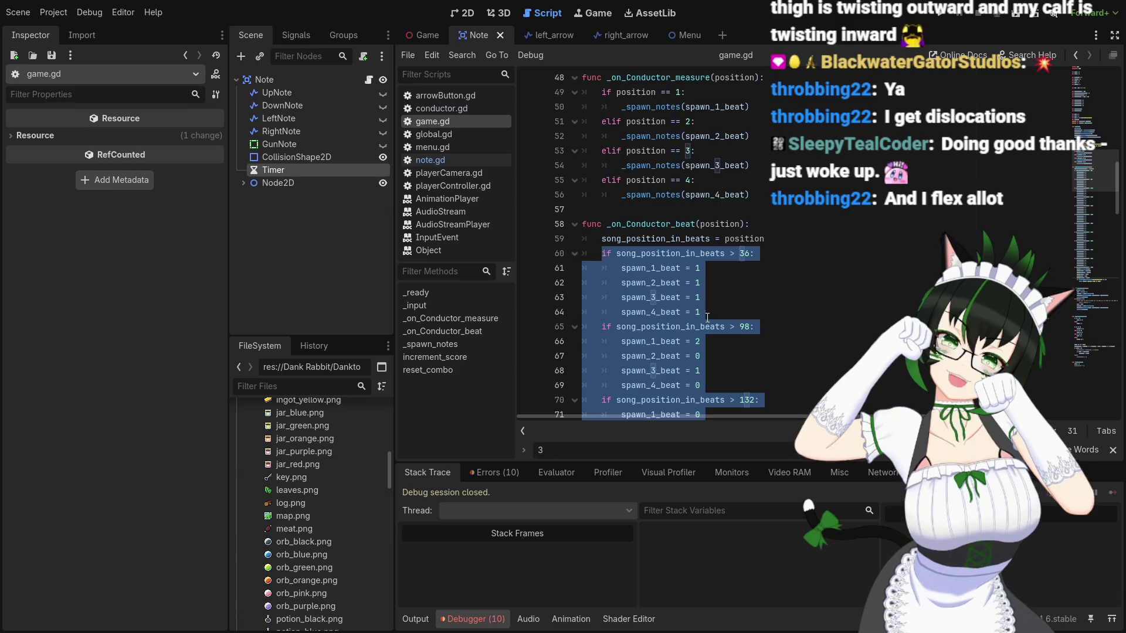
scroll(739, 314, "up", 2)
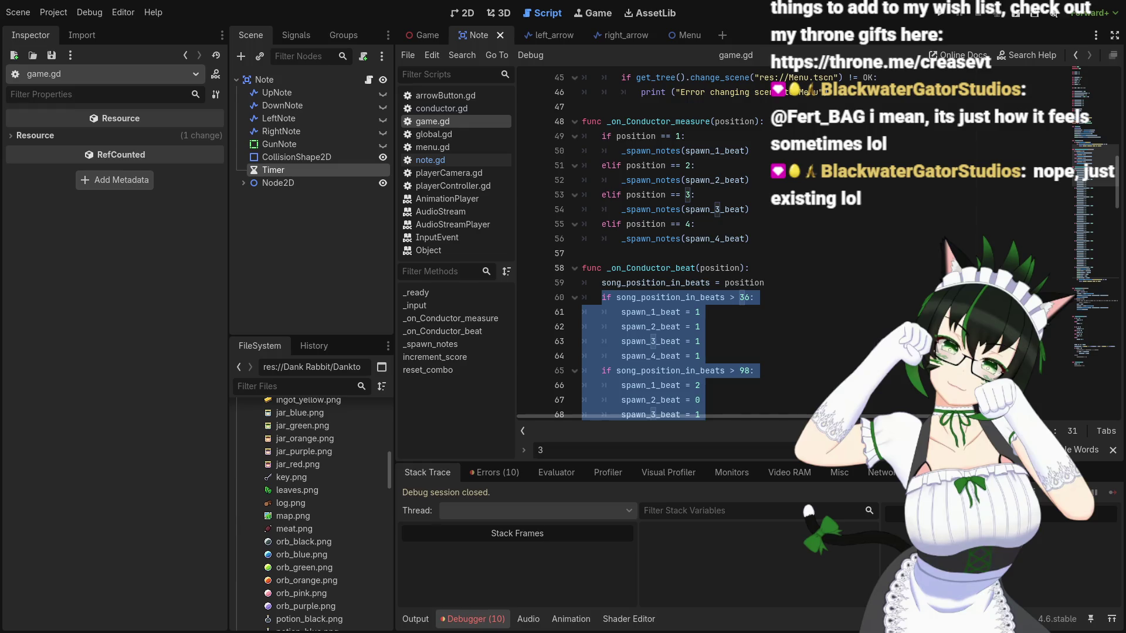
left_click(773, 318)
scroll(775, 317, "down", 2)
scroll(776, 315, "up", 5)
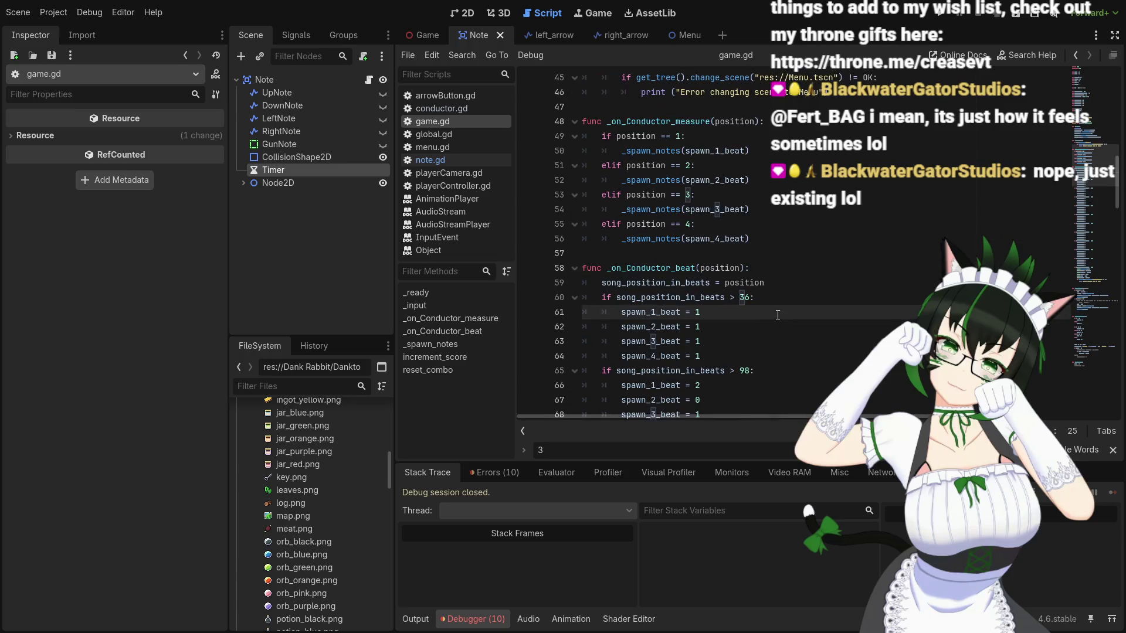
scroll(777, 315, "up", 12)
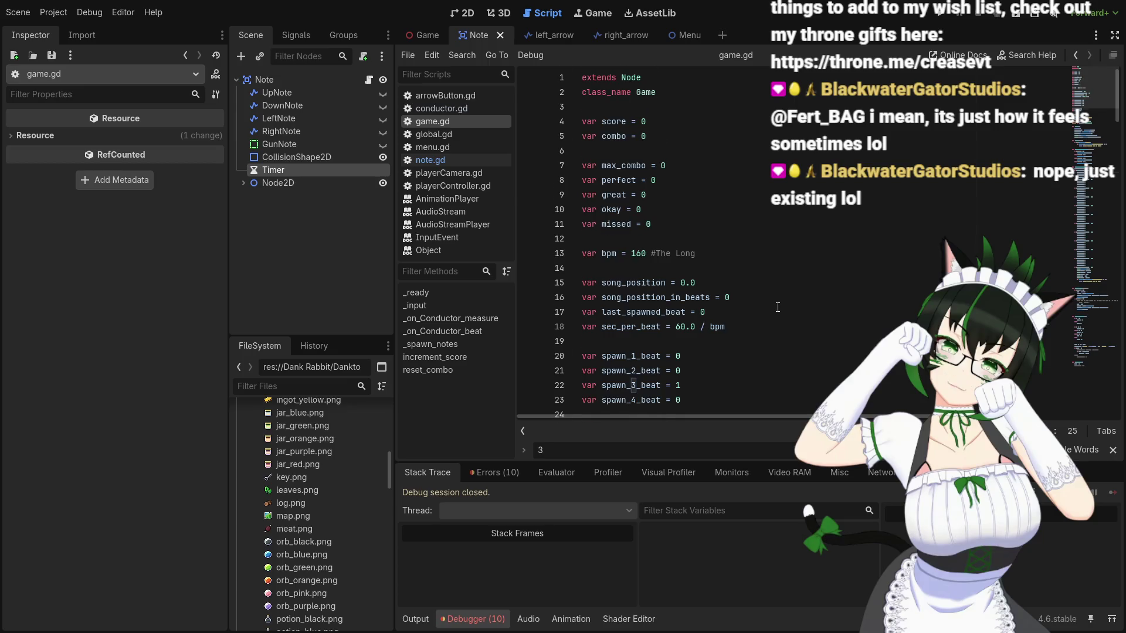
scroll(778, 306, "down", 11)
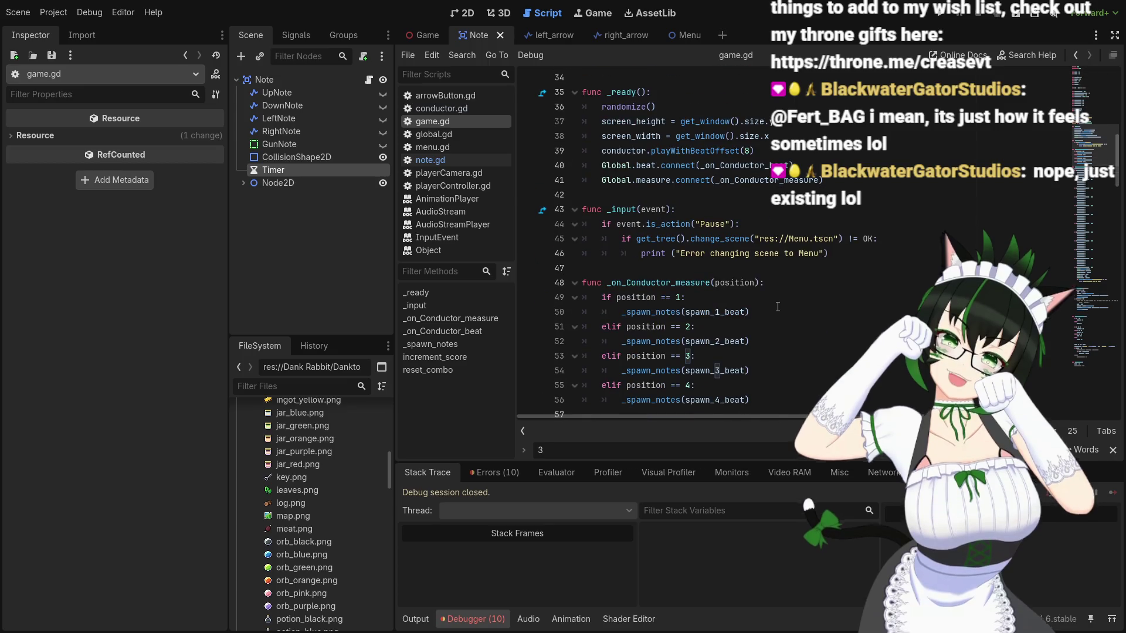